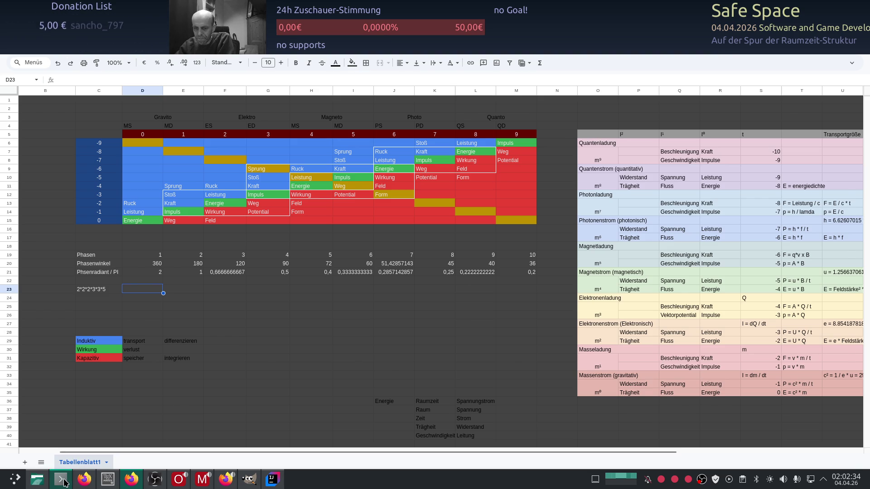
# Step: Stop the running Gradle twitch-tv app with Ctrl+C and quit the nvtop GPU monitor
pyautogui.click(61, 479)
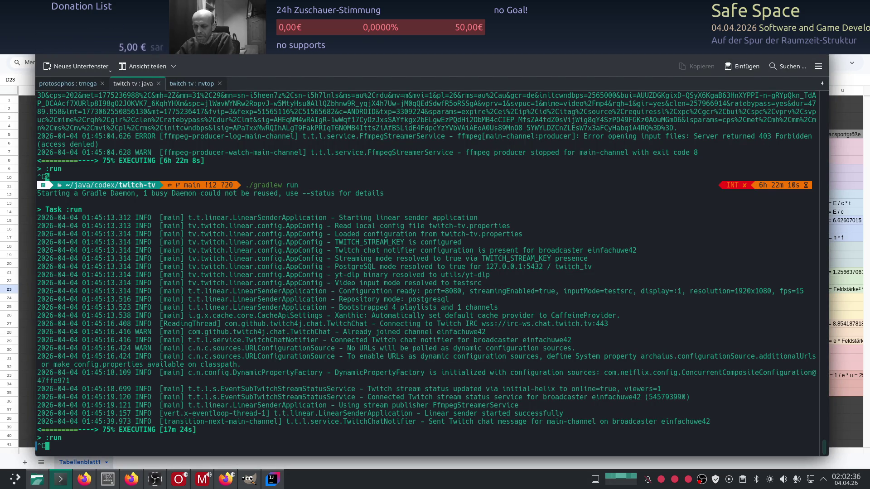
pyautogui.hotkey('ctrl', 'c')
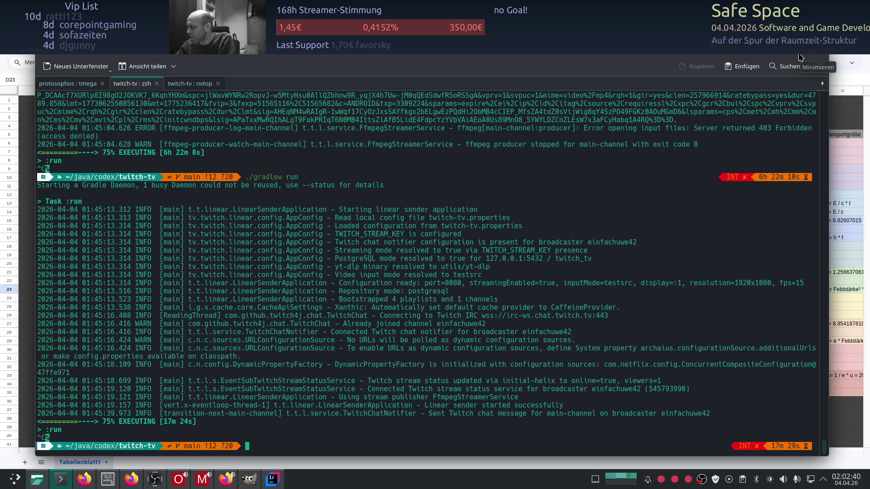
pyautogui.click(190, 83)
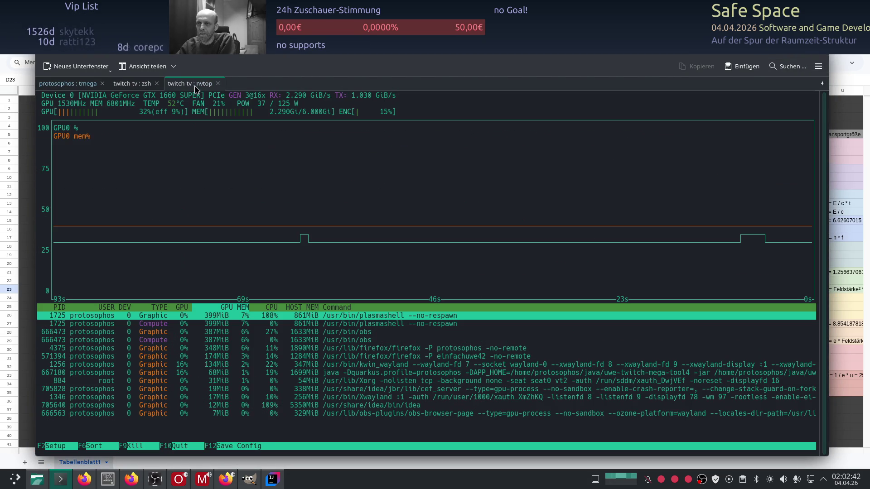
pyautogui.press('q')
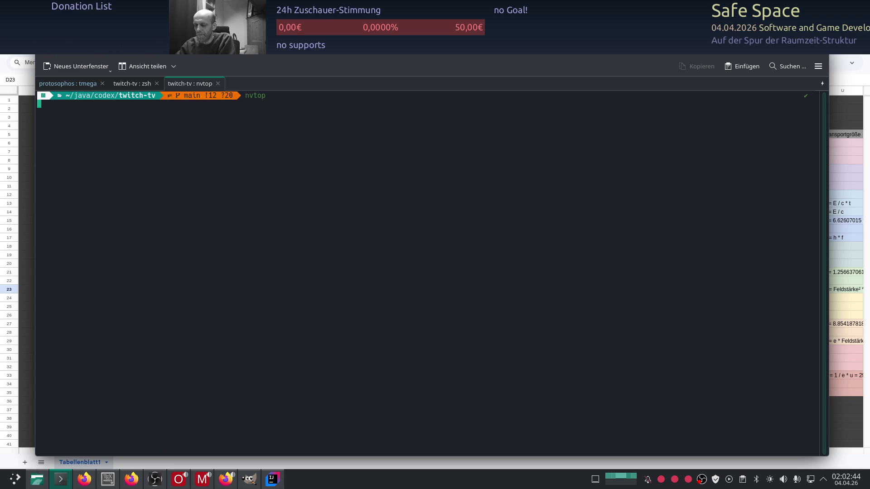
pyautogui.click(218, 83)
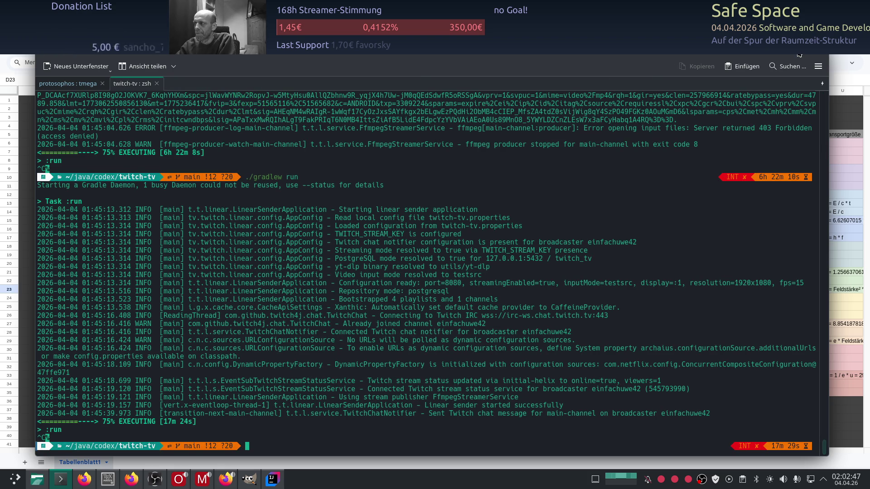
# Step: Hide the Konsole window with F12 to reveal the Google Sheets matrix
pyautogui.press('F12')
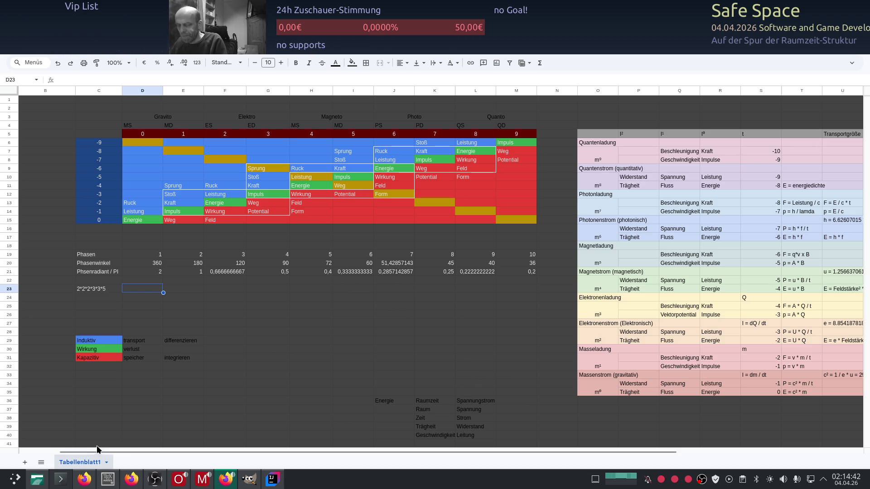
pyautogui.moveTo(120, 450); pyautogui.dragTo(313, 450)
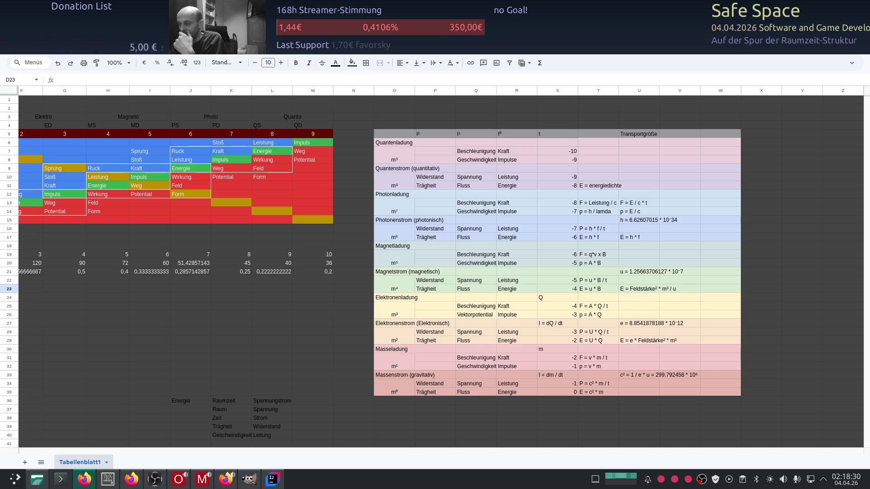
pyautogui.moveTo(351, 451)
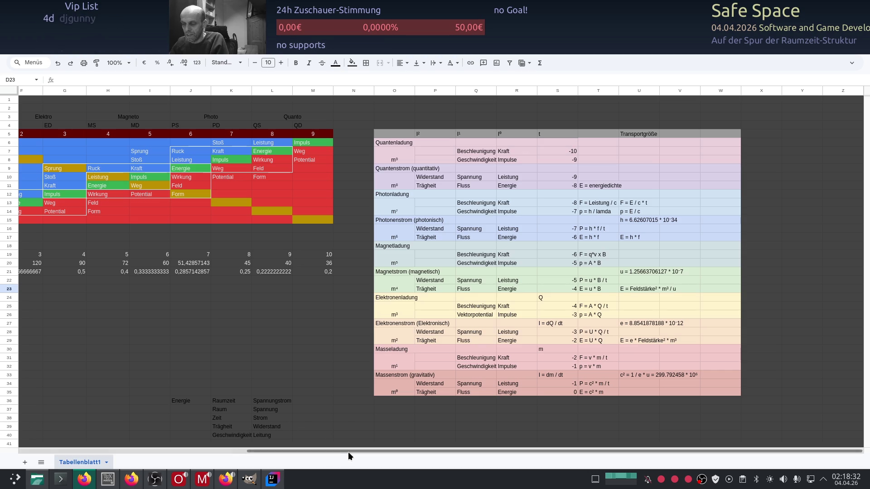
pyautogui.moveTo(351, 450); pyautogui.dragTo(141, 452)
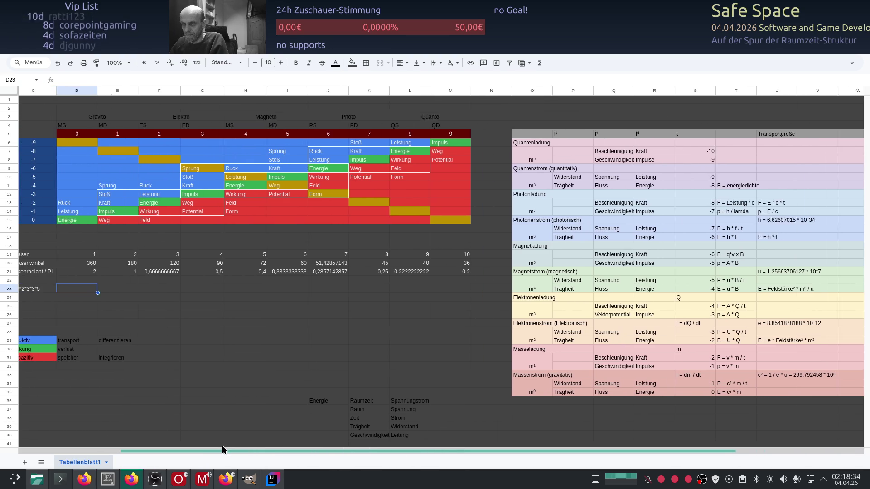
# Step: Leave the matrix at empty cell G30 and switch over to the ChatGPT window
pyautogui.click(295, 349)
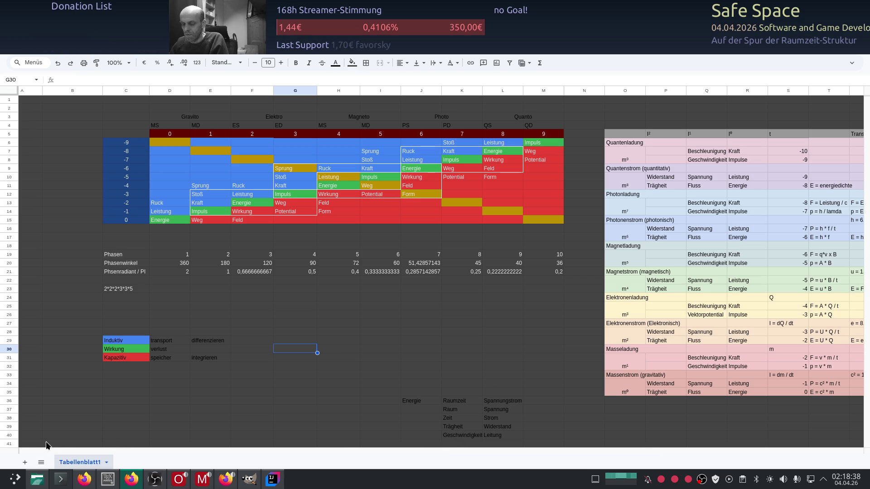
pyautogui.moveTo(119, 451); pyautogui.dragTo(348, 451)
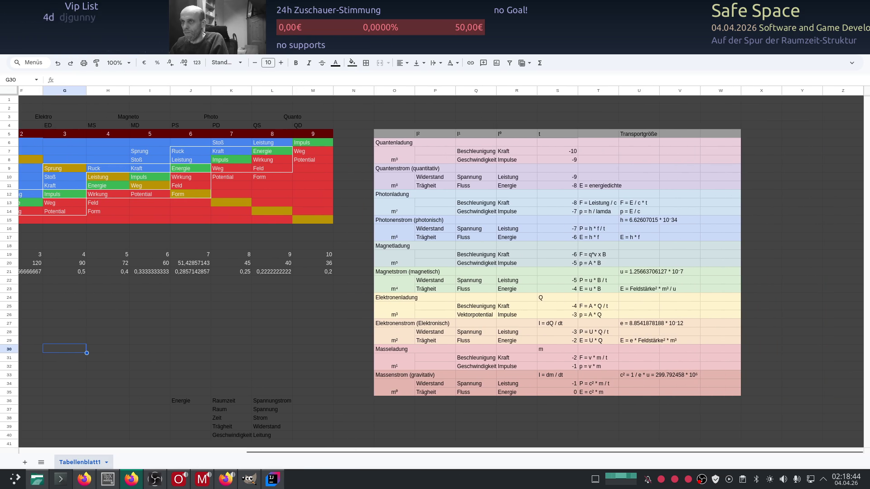
pyautogui.hotkey('alt', 'Tab')
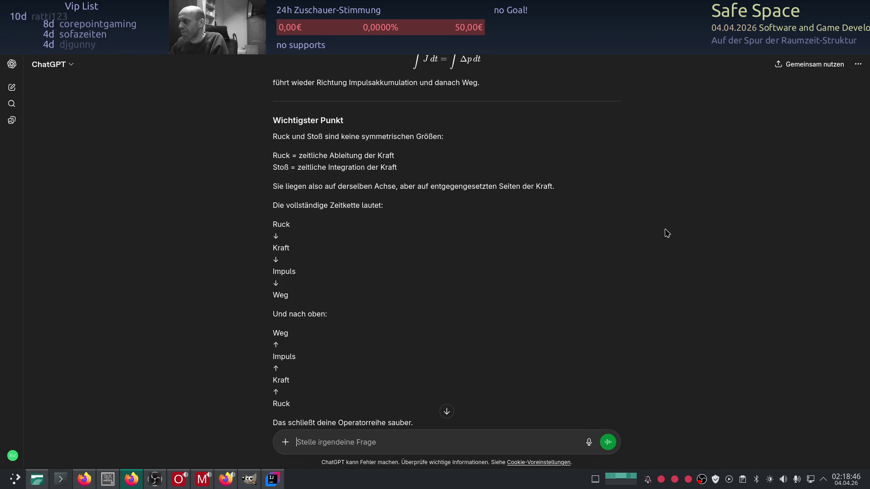
# Step: Change the chat view to show the reply on dividing a transport quantity by its carrier
pyautogui.hotkey('ctrl', 'shift', 'o')
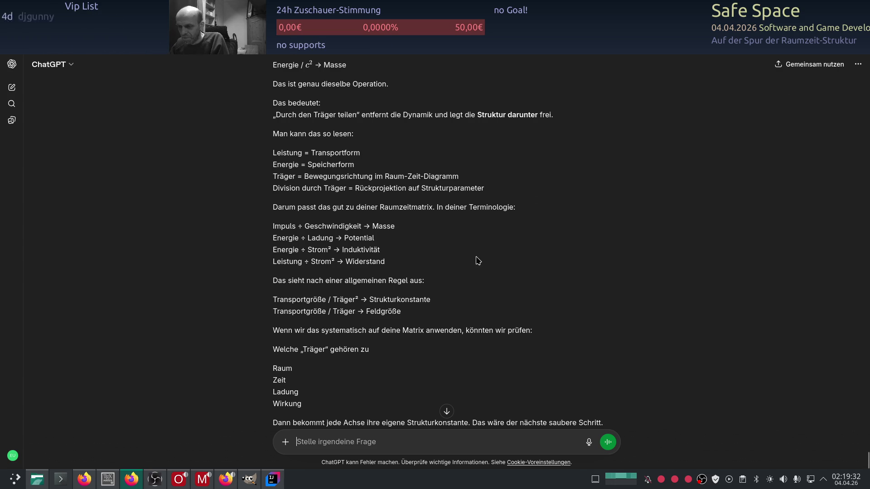
pyautogui.scroll(-2, 476, 258)
pyautogui.scroll(2, 476, 259)
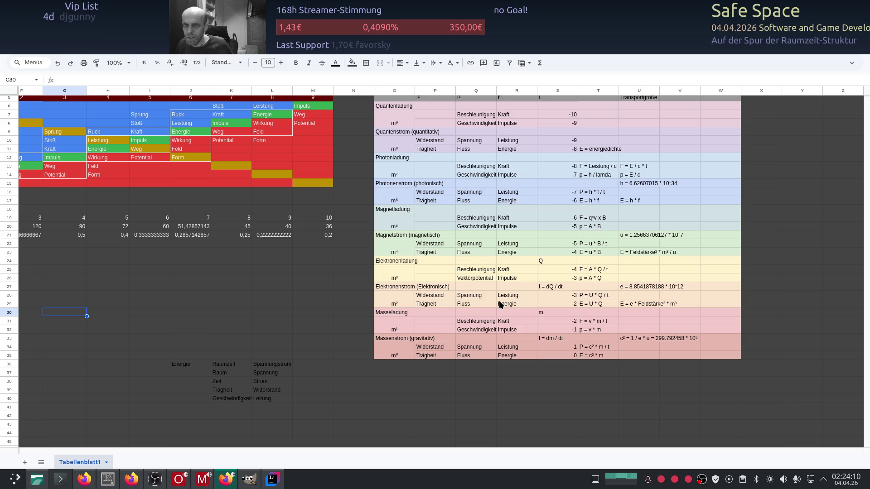
pyautogui.moveTo(279, 451); pyautogui.dragTo(231, 451)
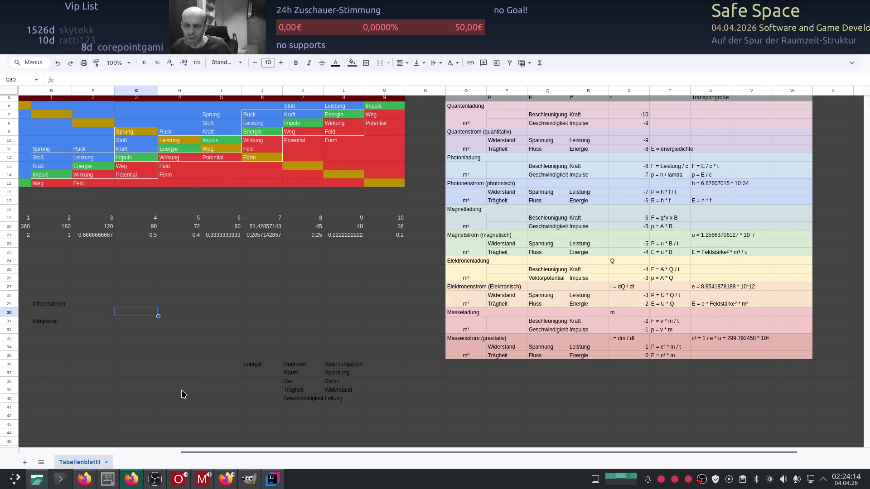
pyautogui.scroll(2, 184, 407)
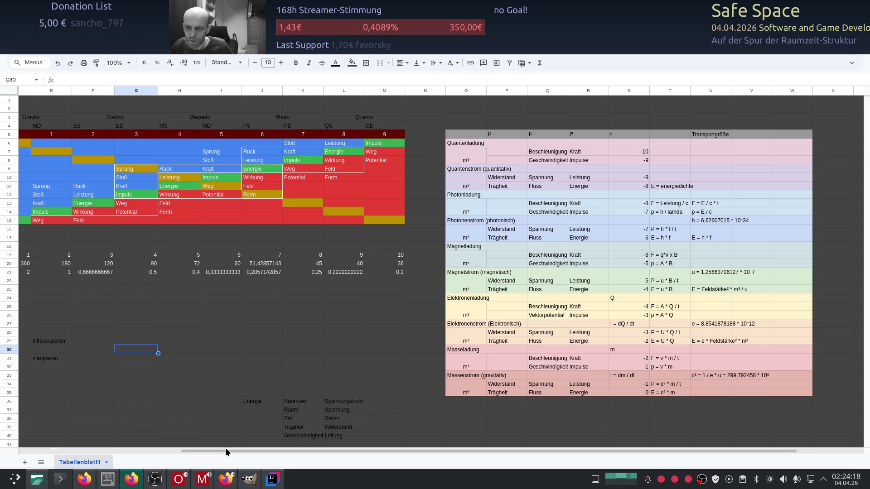
pyautogui.moveTo(246, 451); pyautogui.dragTo(224, 452)
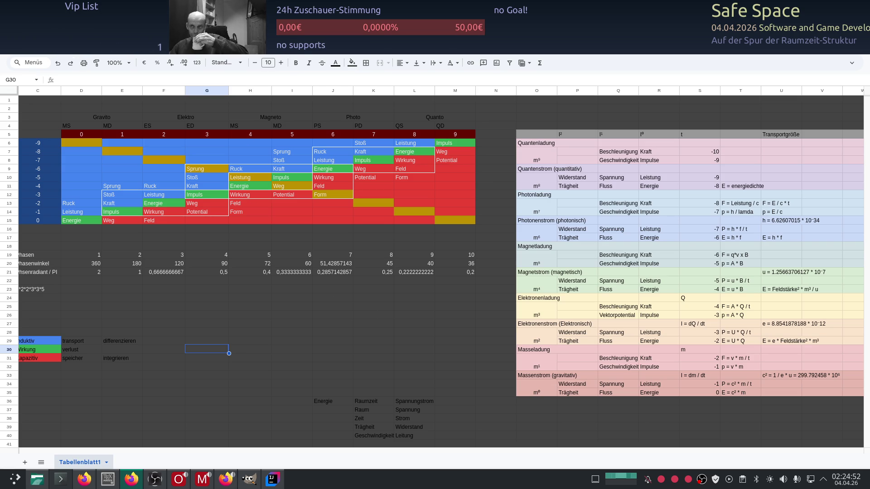
# Step: Switch from the sheet to ChatGPT and start a new empty chat
pyautogui.hotkey('alt', 'Tab')
pyautogui.hotkey('ctrl', 'shift', 'o')
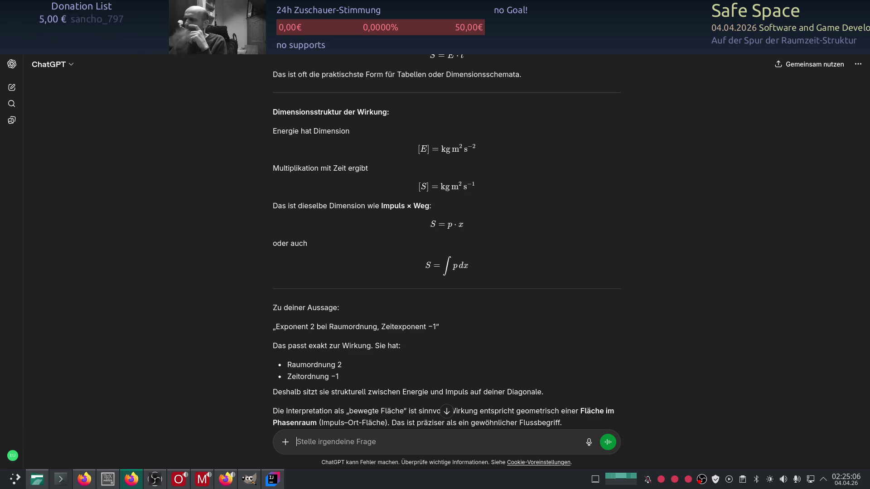
pyautogui.scroll(5, 431, 187)
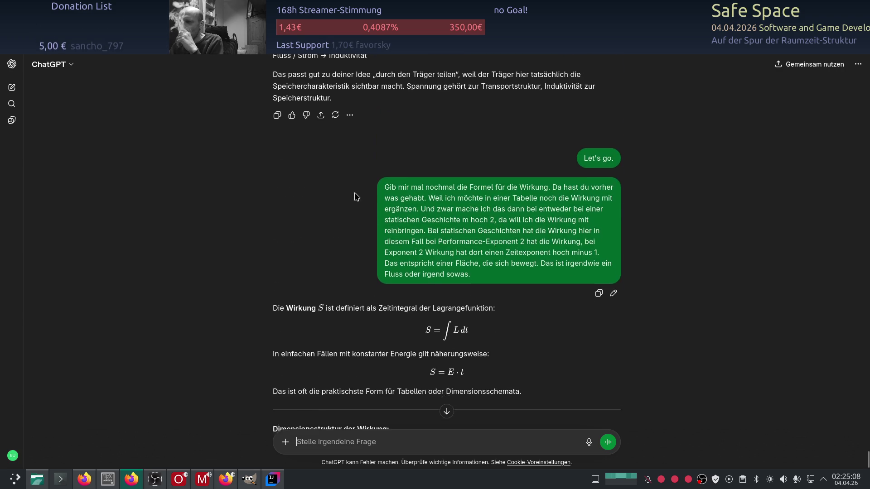
pyautogui.scroll(-4, 430, 186)
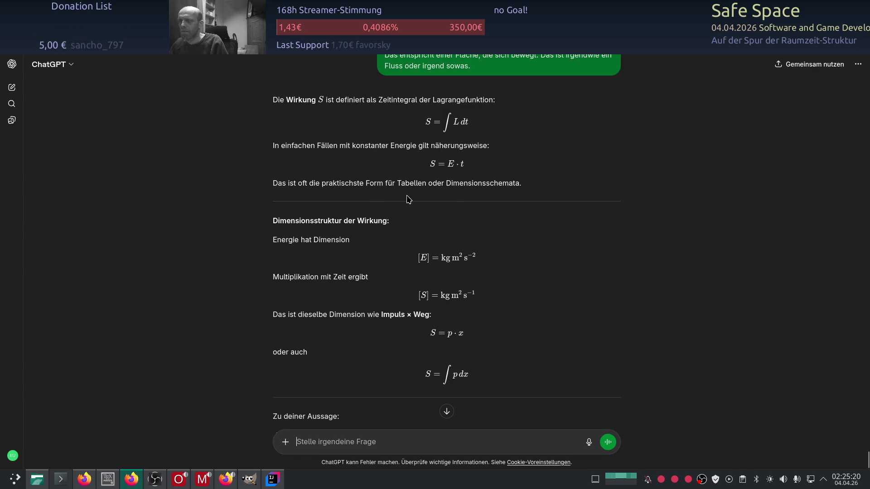
pyautogui.scroll(-1, 492, 225)
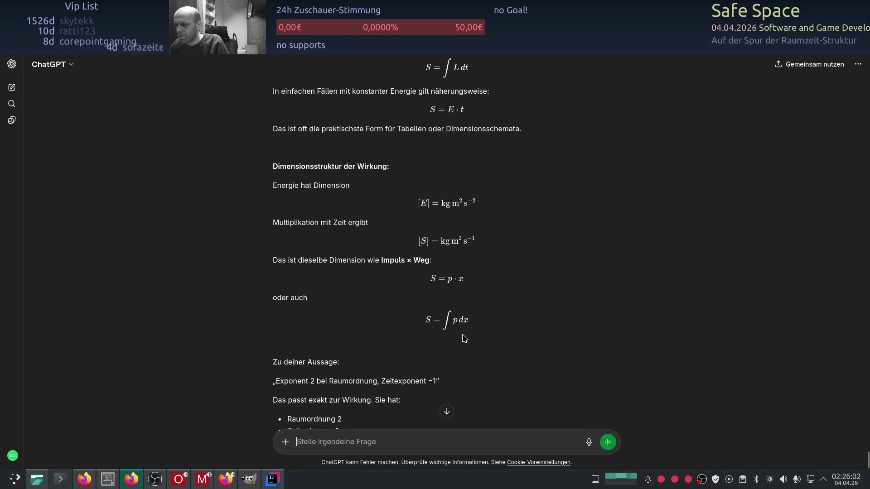
pyautogui.scroll(-2, 467, 330)
pyautogui.scroll(-1, 468, 330)
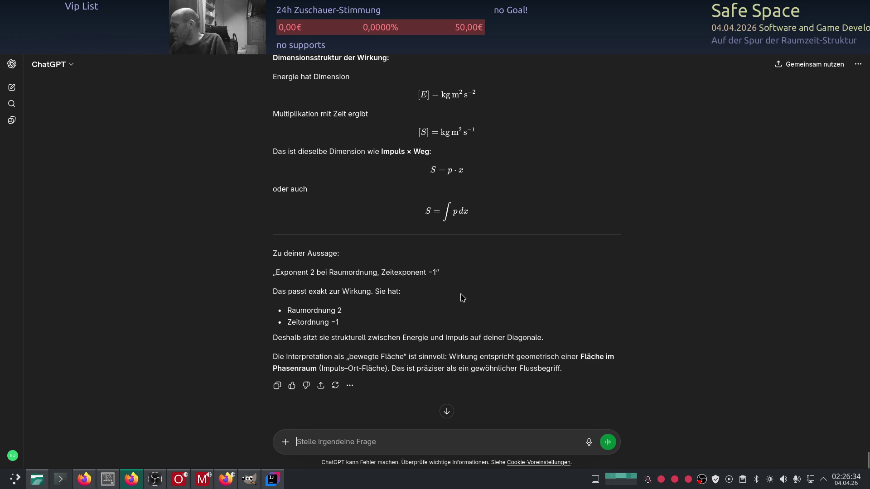
pyautogui.scroll(2, 460, 316)
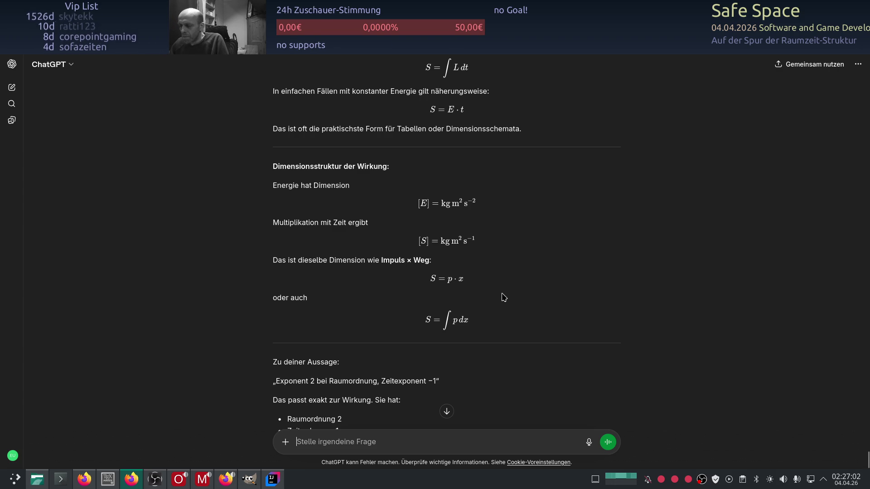
pyautogui.scroll(5, 503, 297)
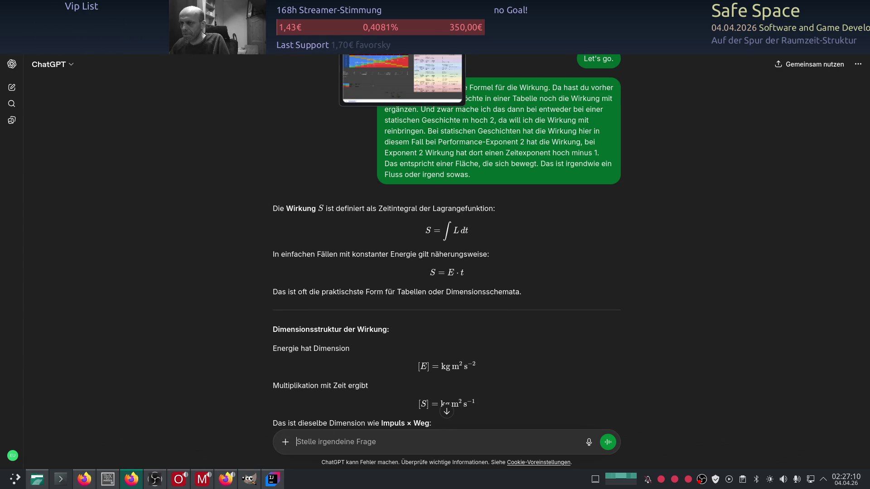
# Step: Insert one blank row above row 29 inside the Elektronenstrom block
pyautogui.hotkey('alt', 'Tab')
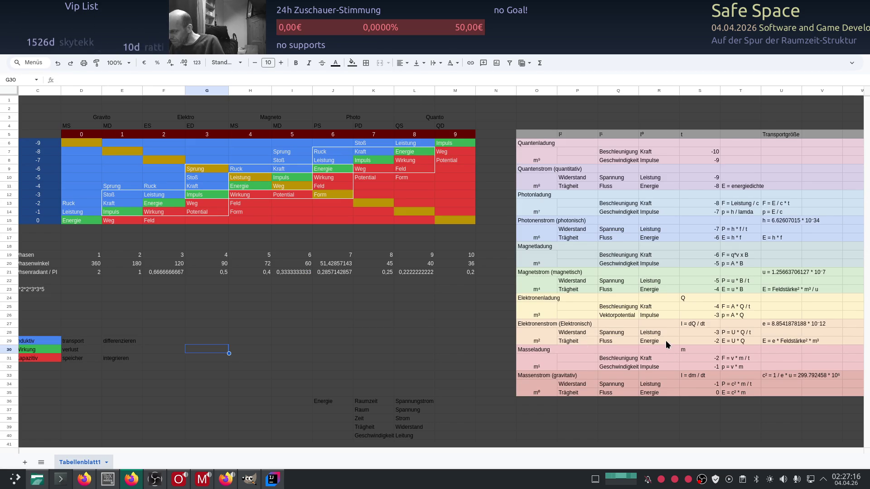
pyautogui.rightClick(666, 340)
pyautogui.rightClick(514, 340)
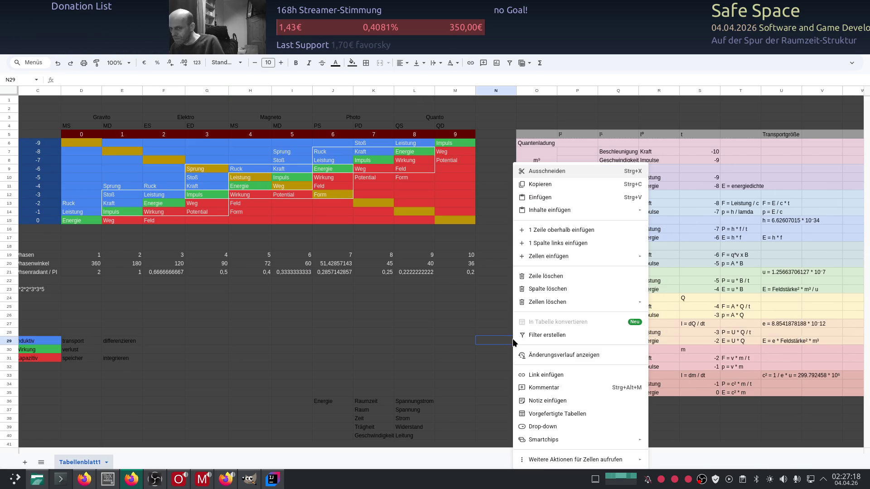
pyautogui.click(549, 230)
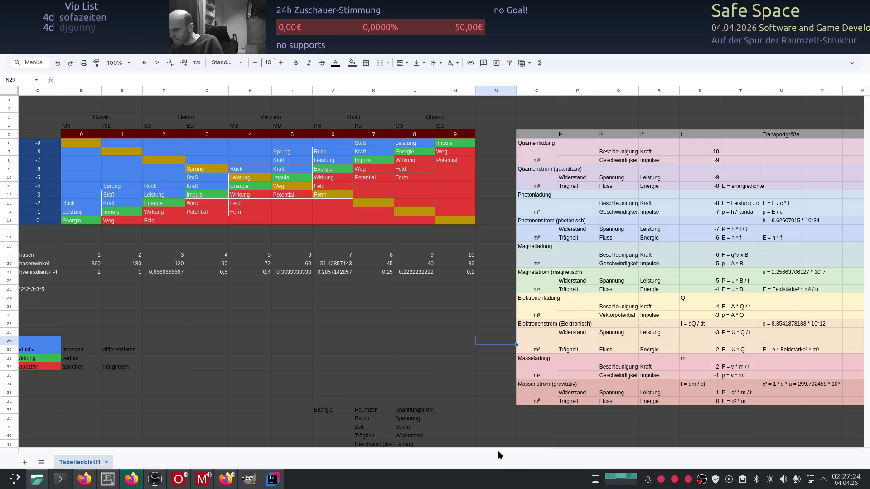
pyautogui.moveTo(339, 450); pyautogui.dragTo(442, 449)
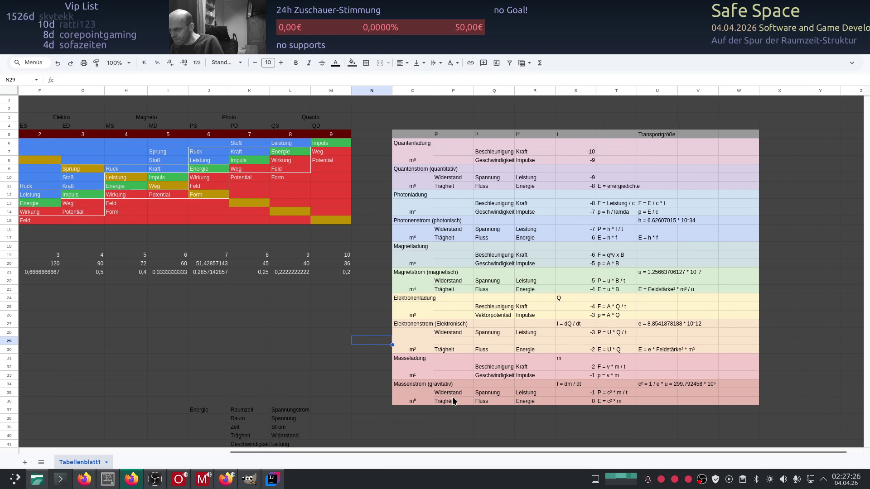
# Step: Review rows 28–30 and the Trägheit row around the new empty row, ending on cell P29
pyautogui.moveTo(413, 350); pyautogui.dragTo(734, 348)
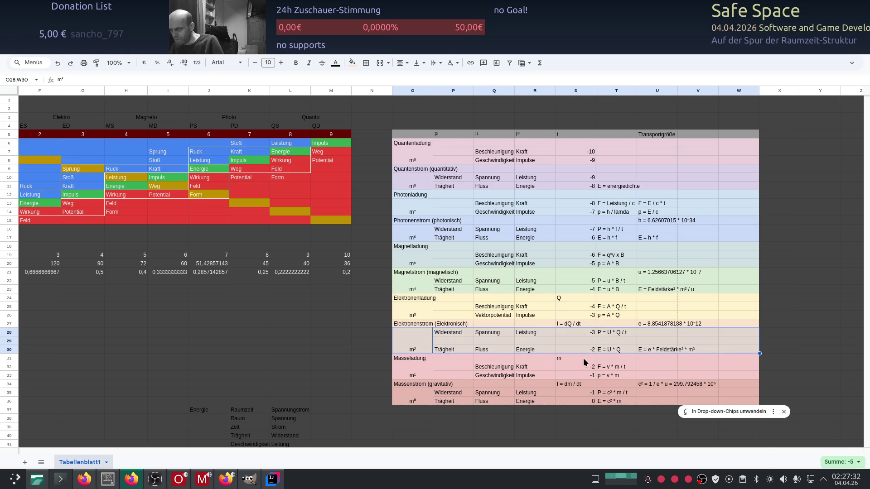
pyautogui.click(449, 341)
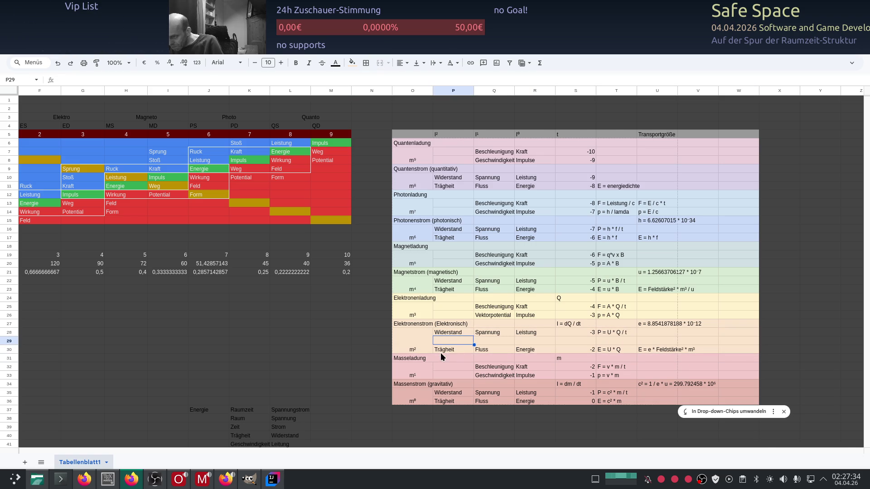
pyautogui.moveTo(445, 349); pyautogui.dragTo(727, 350)
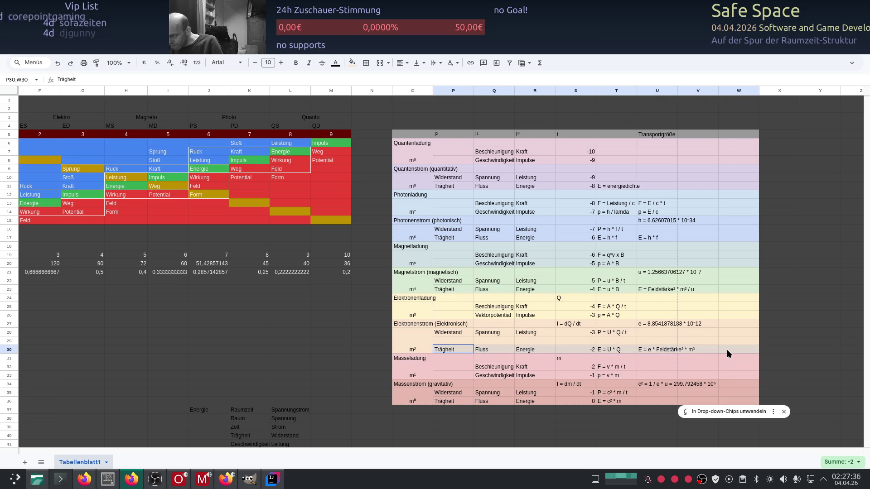
pyautogui.click(457, 340)
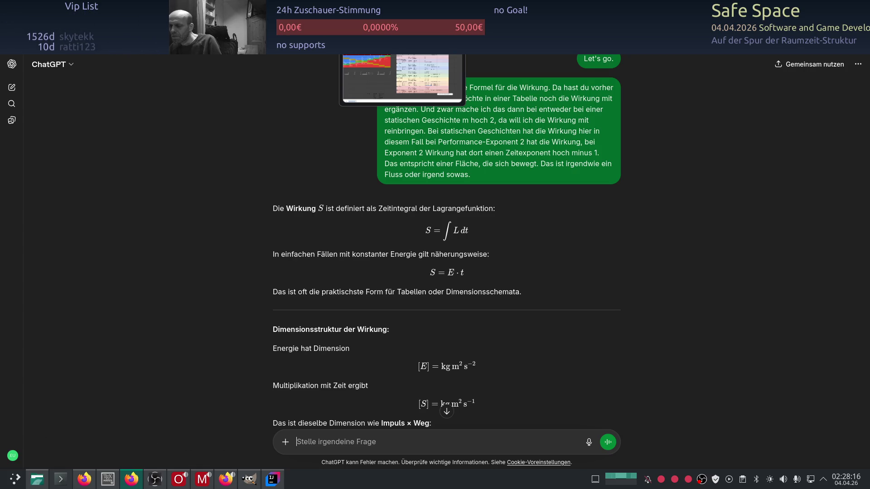
pyautogui.scroll(-2, 401, 192)
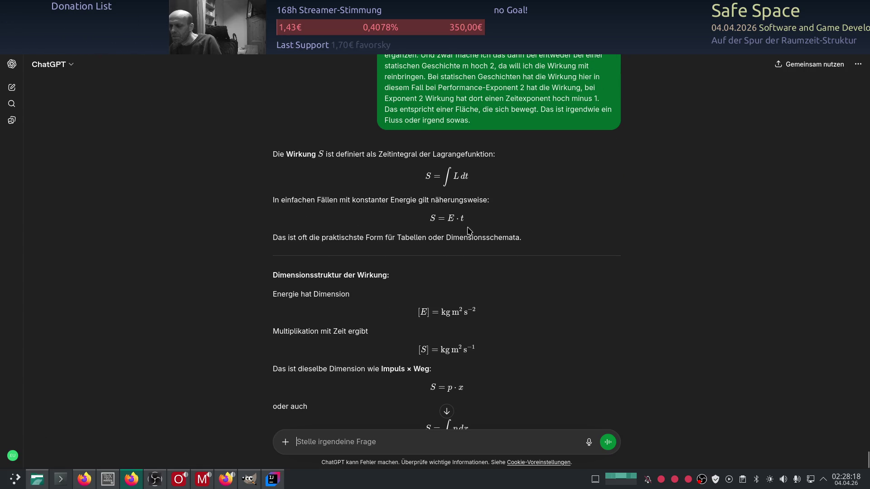
# Step: Change the T30 Wirkung formula from S = U * Q to S = E * t, then return to ChatGPT
pyautogui.hotkey('alt', 'Tab')
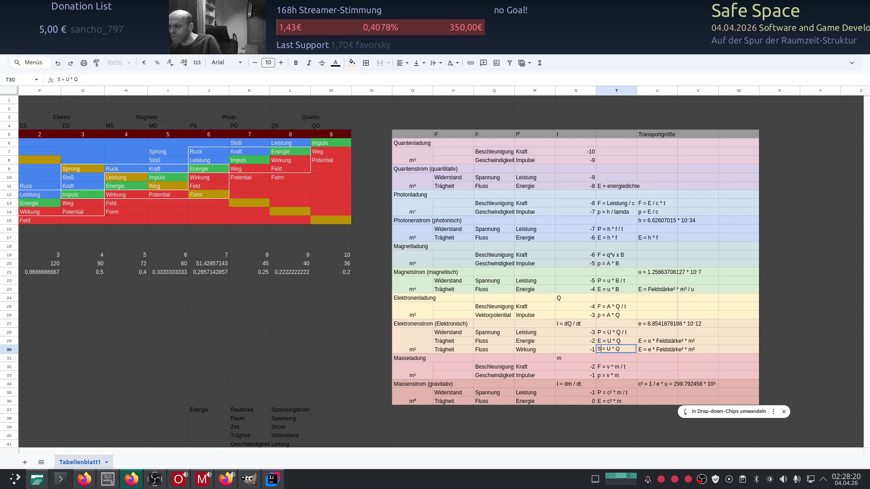
pyautogui.hotkey('alt', 'Tab')
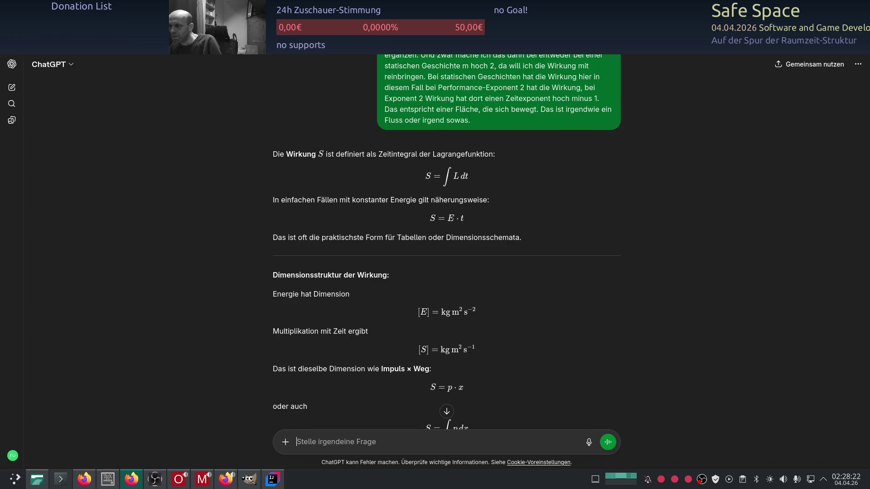
pyautogui.hotkey('alt', 'Tab')
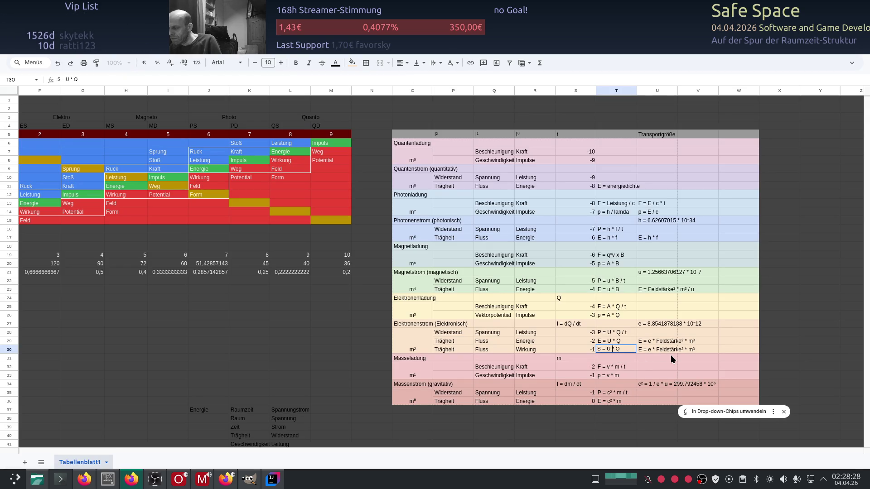
pyautogui.press('BackSpace')
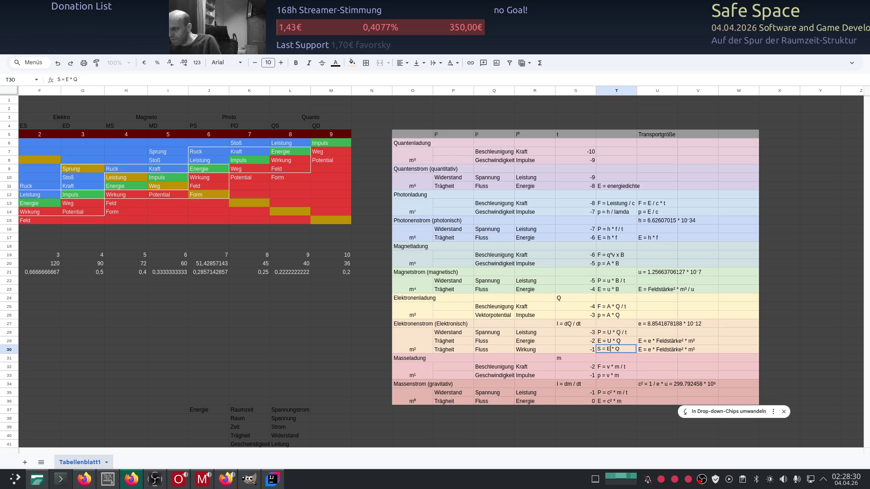
pyautogui.press('End')
pyautogui.press('BackSpace')
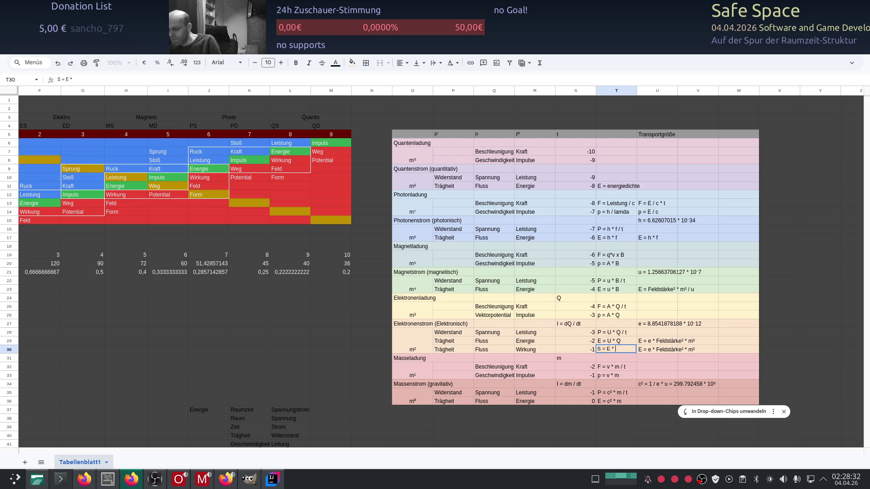
pyautogui.click(646, 362)
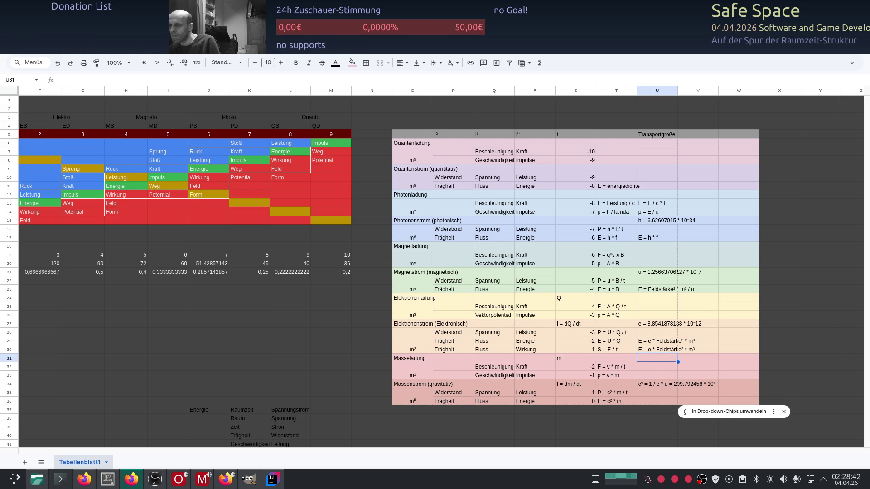
pyautogui.hotkey('alt', 'Tab')
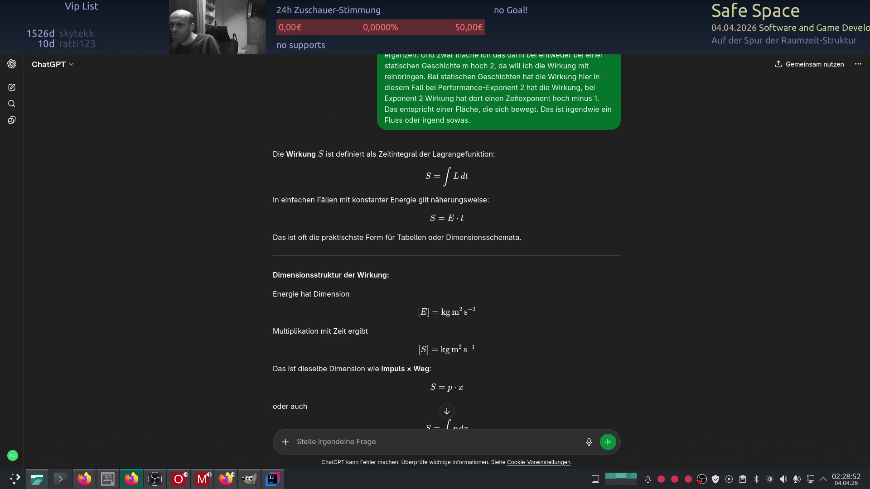
# Step: Replace the Feldstärke formula in U30 with S = L * t, then go back to ChatGPT
pyautogui.hotkey('ctrl', 'Tab')
pyautogui.hotkey('ctrl', 'Tab')
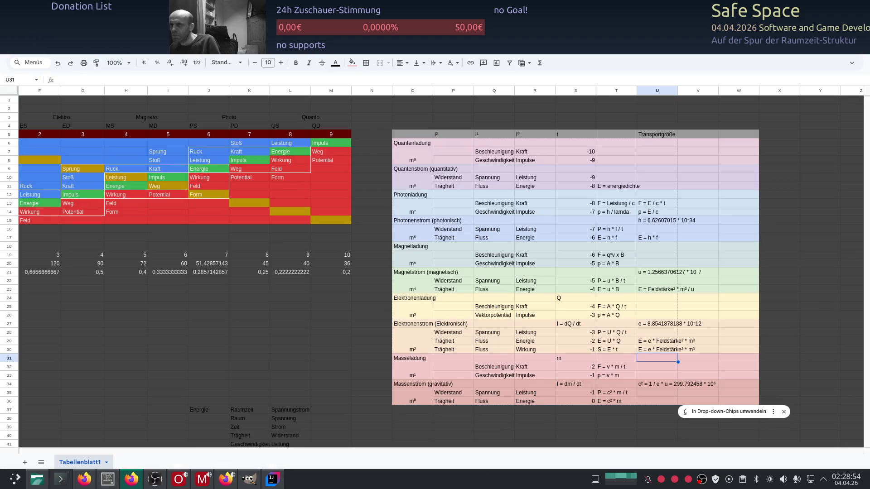
pyautogui.click(647, 350)
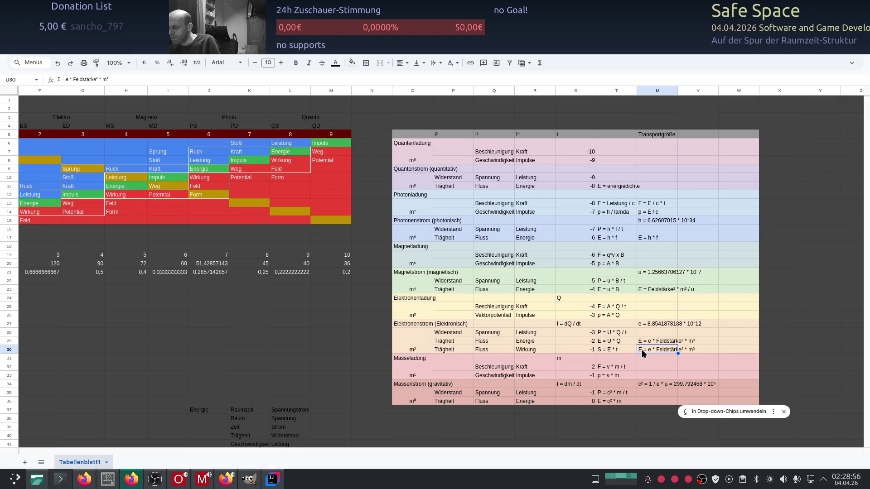
pyautogui.doubleClick(702, 352)
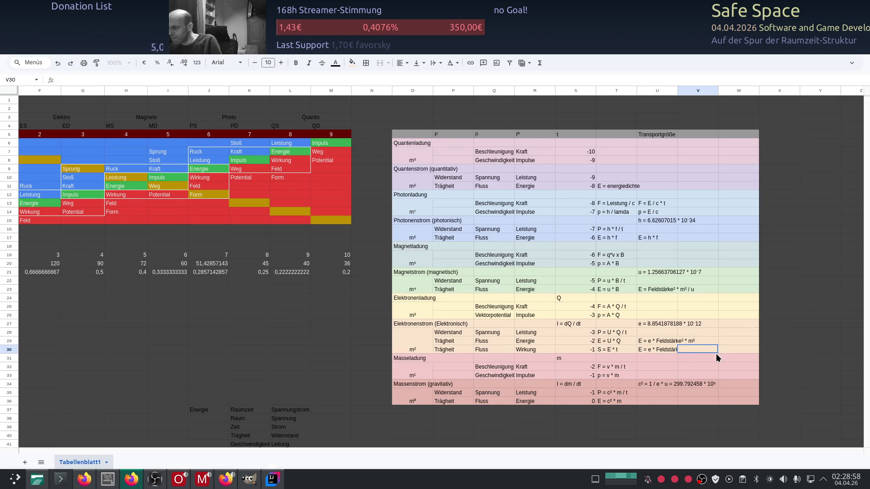
pyautogui.doubleClick(659, 351)
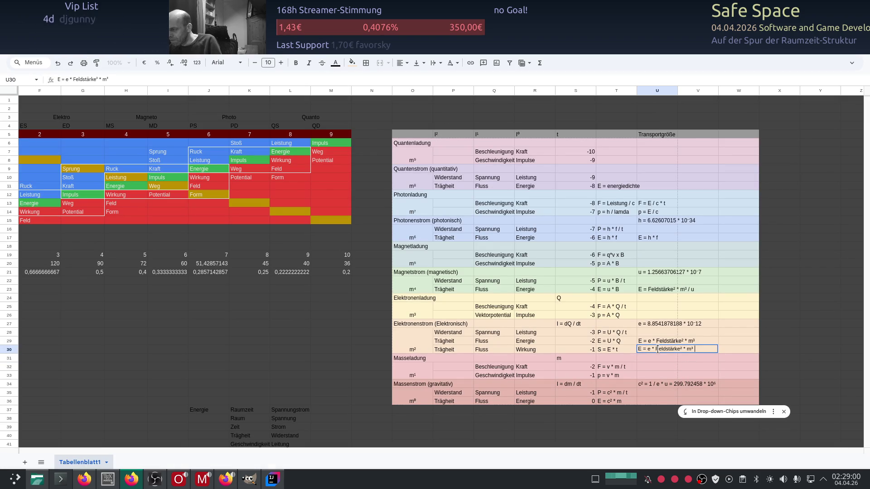
pyautogui.press('BackSpace')
pyautogui.press('BackSpace')
pyautogui.press('BackSpace')
pyautogui.press('BackSpace')
pyautogui.press('BackSpace')
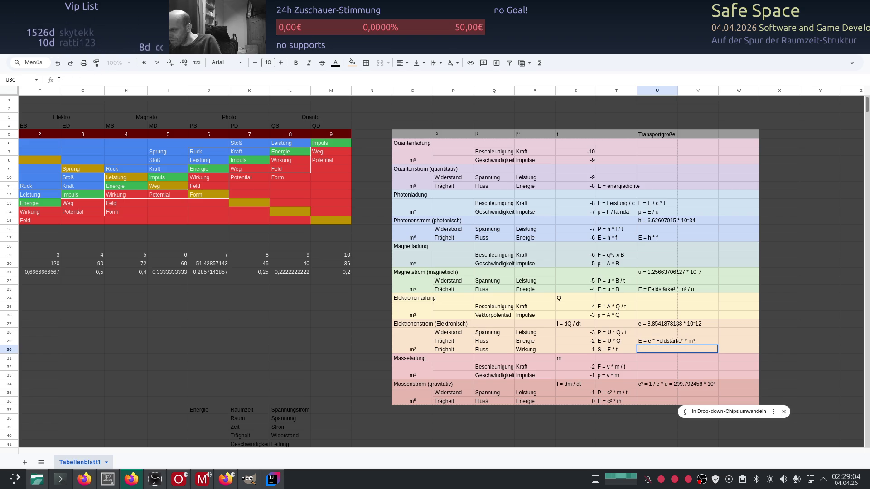
pyautogui.write('S = ')
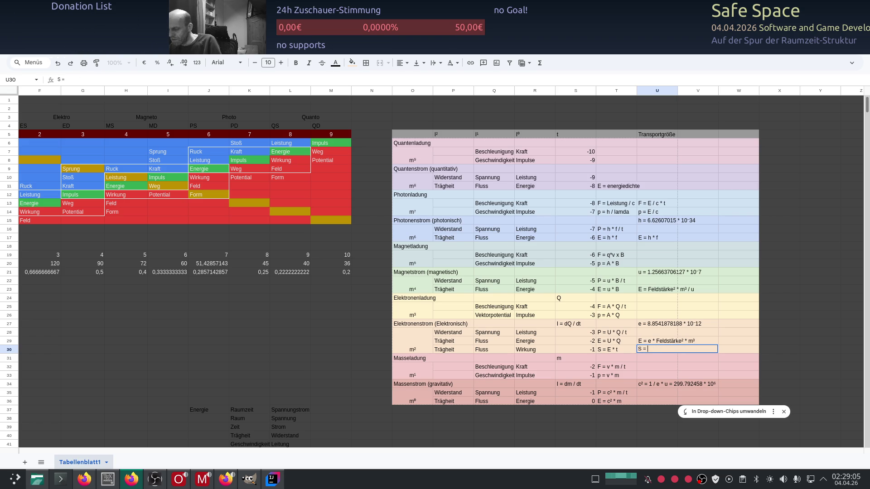
pyautogui.write('L *')
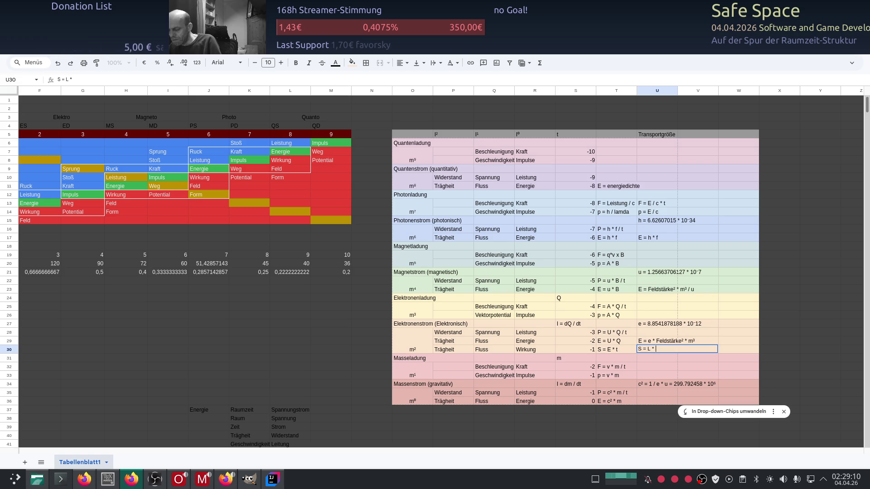
pyautogui.press('Return')
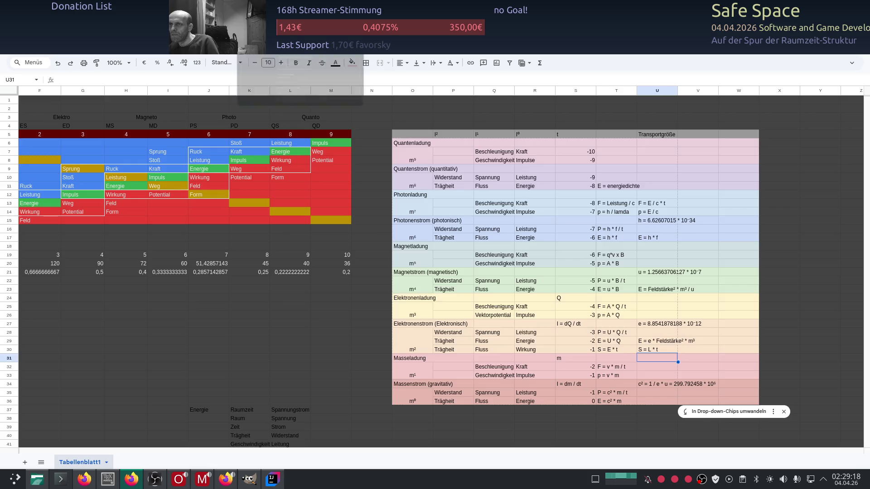
pyautogui.hotkey('alt', 'Tab')
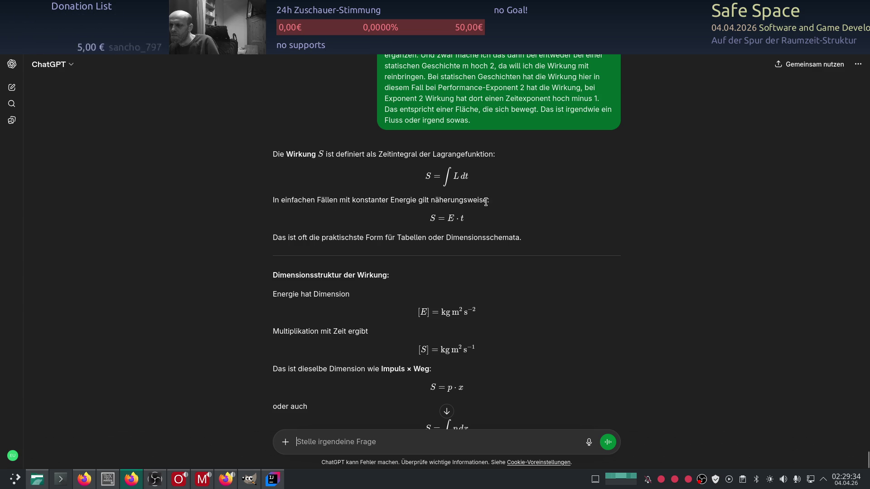
pyautogui.scroll(-1, 505, 227)
pyautogui.scroll(-4, 505, 228)
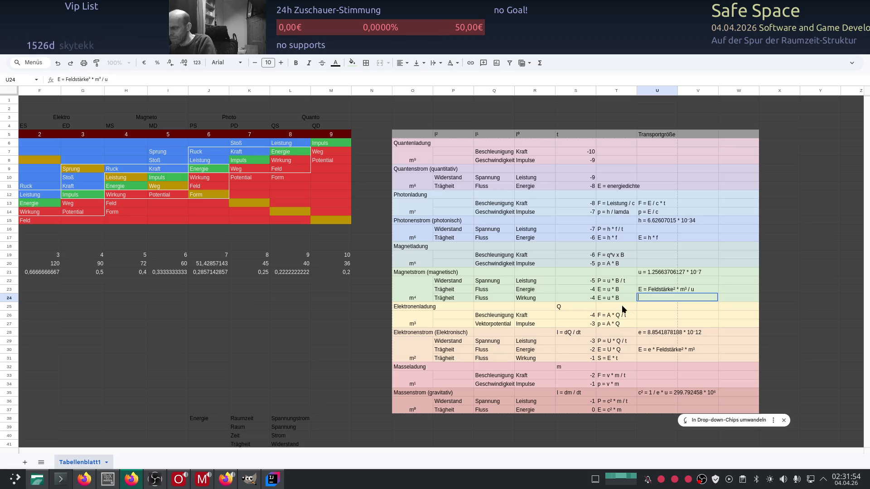
# Step: Clear E = u * B from T24 for the new 'S =' formula and set the S24 exponent to -3
pyautogui.click(605, 298)
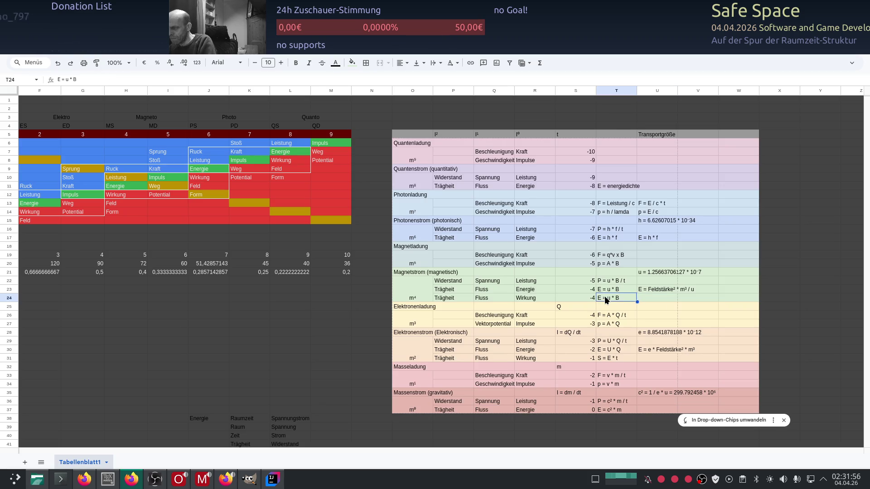
pyautogui.press('Delete')
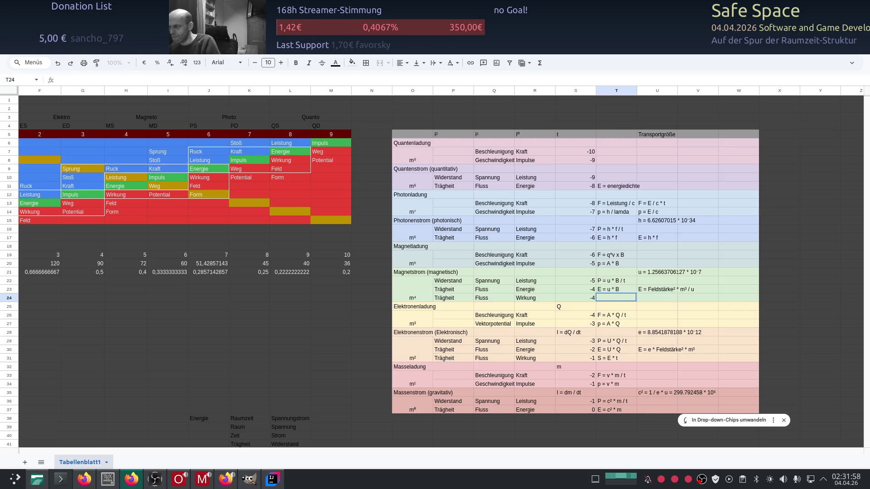
pyautogui.write('S =')
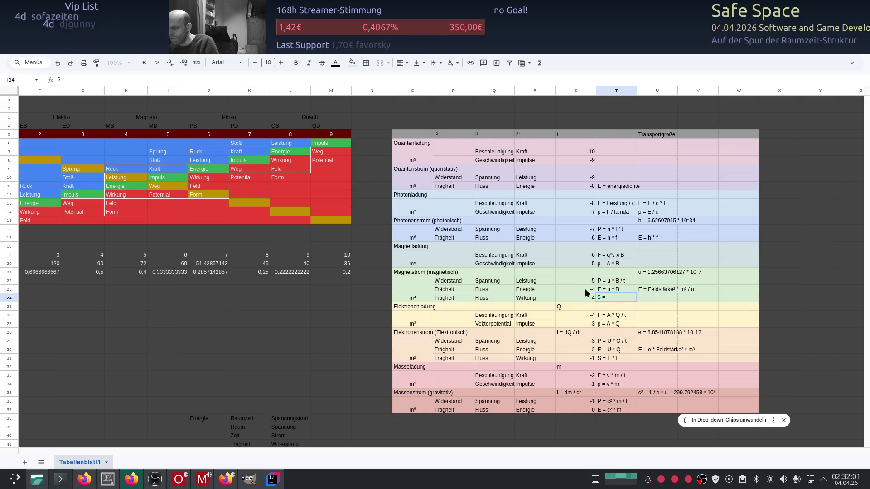
pyautogui.click(586, 297)
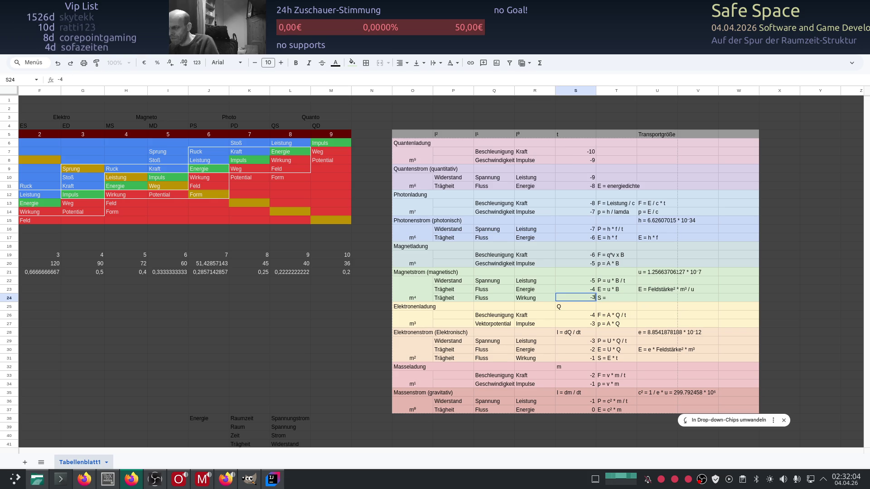
pyautogui.write('-3')
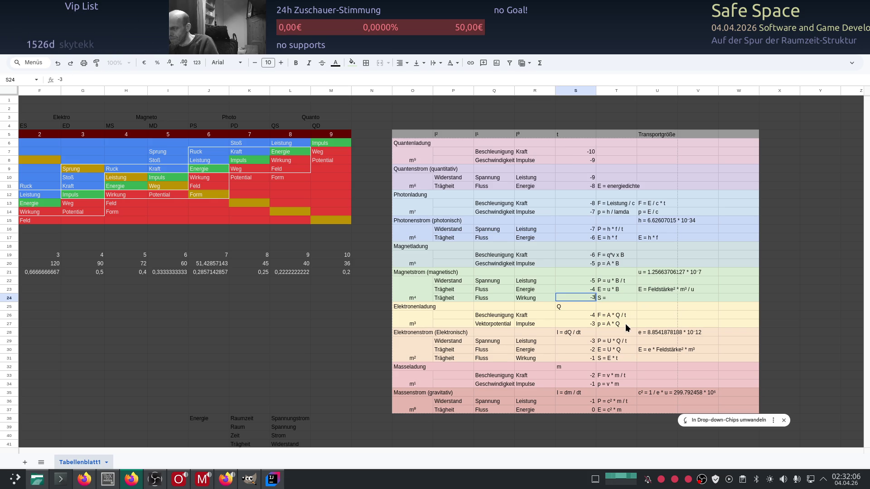
pyautogui.press('Return')
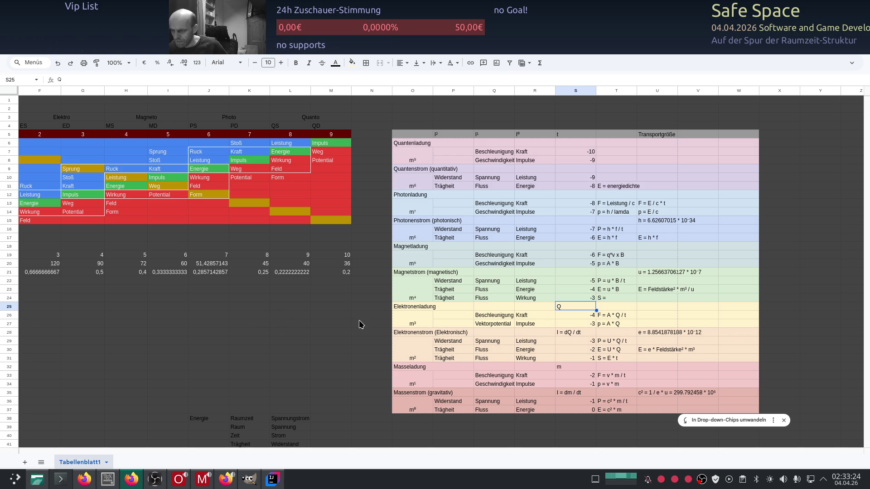
pyautogui.doubleClick(452, 358)
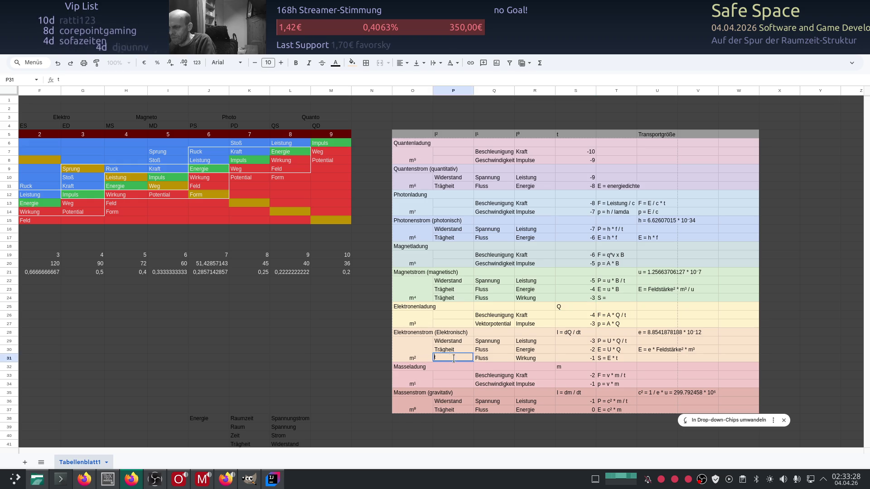
# Step: Clear the Fluss entry in Q31 and the Trägheit and Fluss entries in P24:Q24
pyautogui.click(487, 359)
pyautogui.press('Delete')
pyautogui.click(487, 297)
pyautogui.press('Delete')
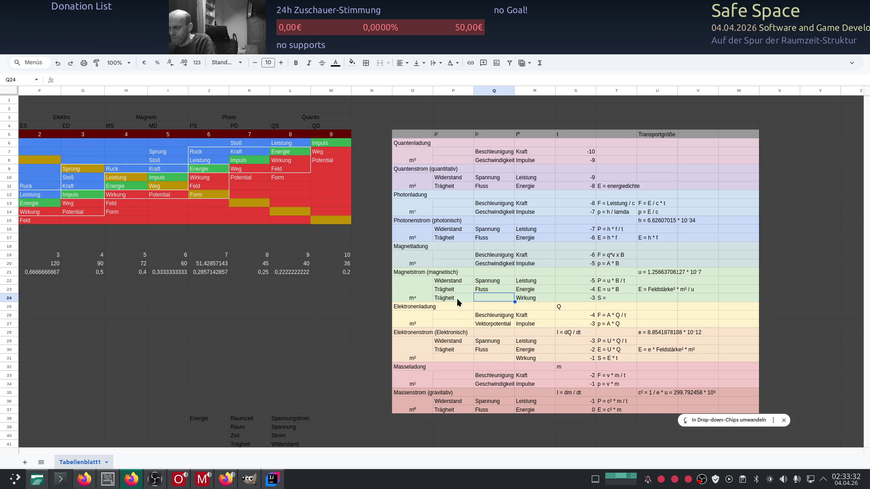
pyautogui.click(458, 298)
pyautogui.press('Delete')
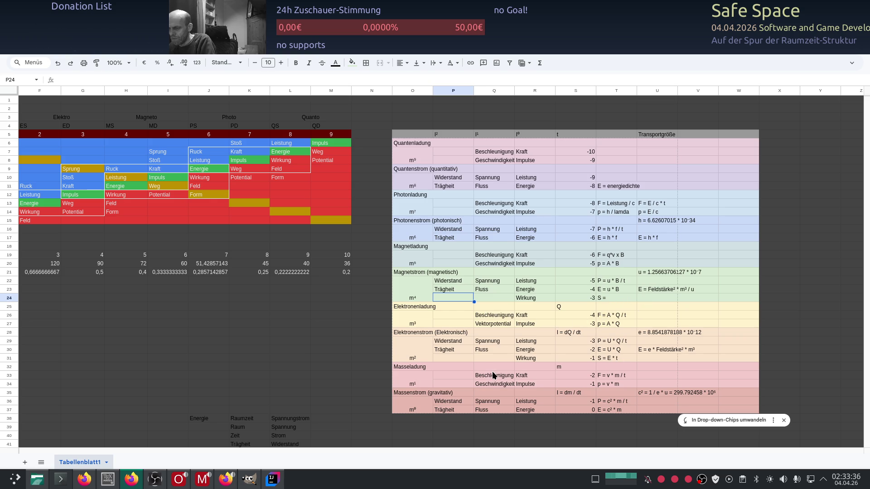
pyautogui.scroll(-1, 356, 372)
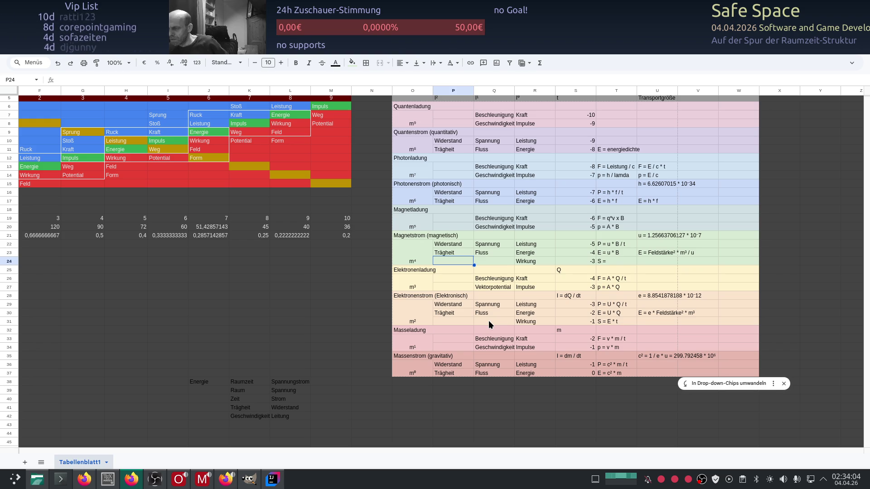
pyautogui.click(490, 322)
pyautogui.write('Gra')
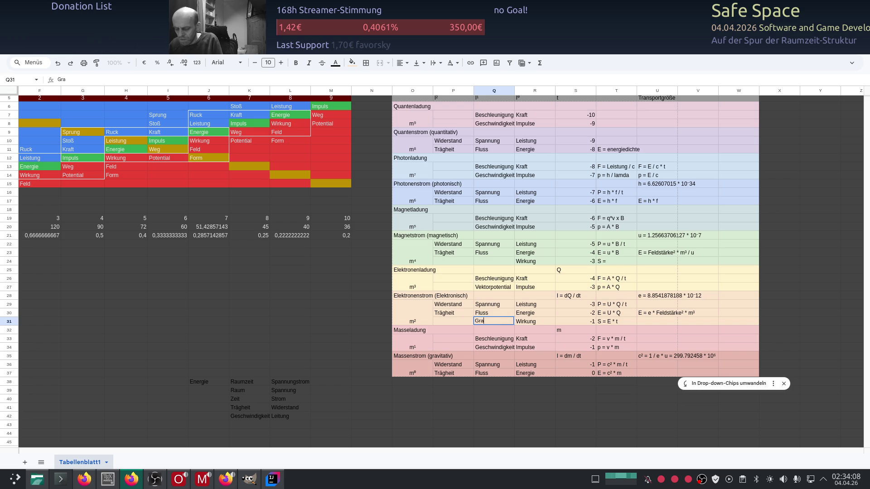
pyautogui.write('nt')
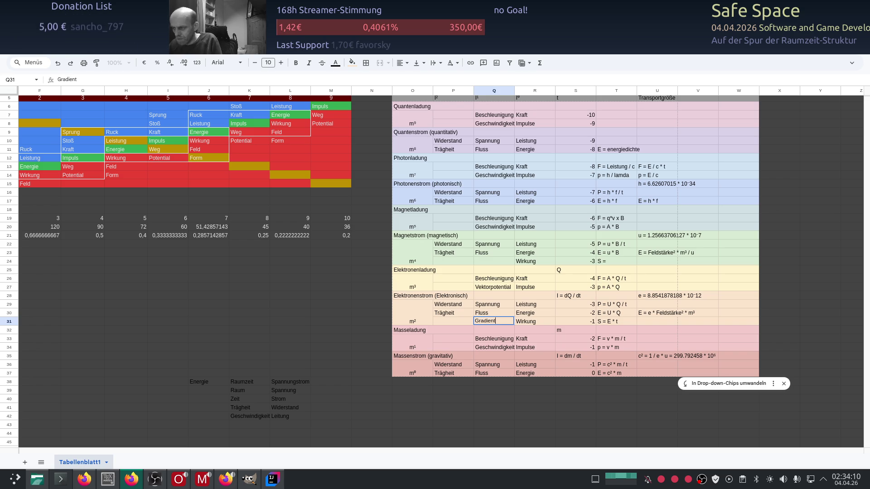
pyautogui.press('Return')
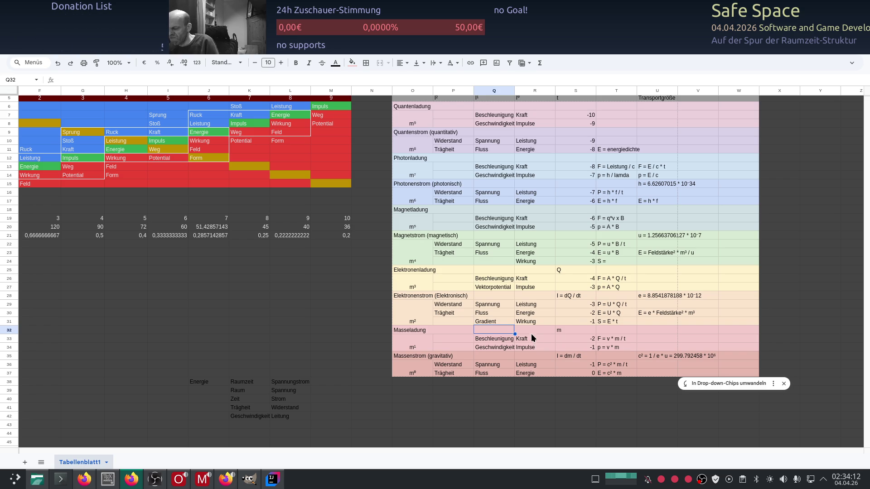
pyautogui.doubleClick(501, 321)
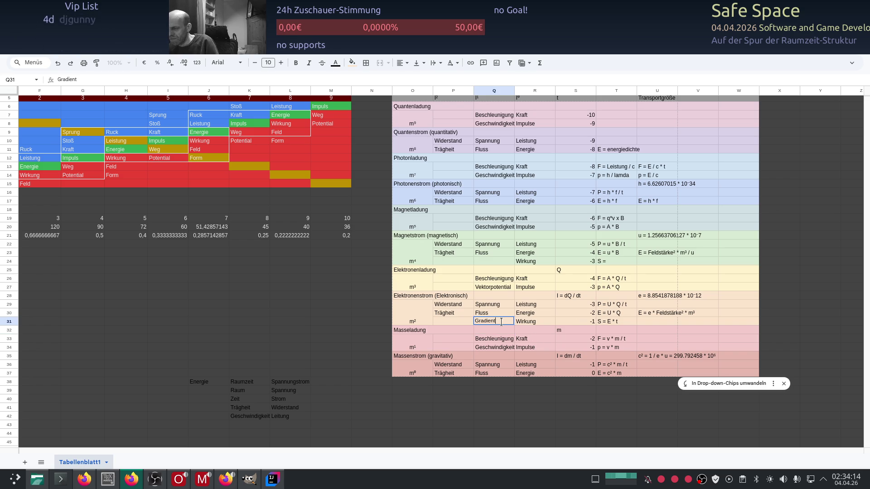
pyautogui.doubleClick(486, 322)
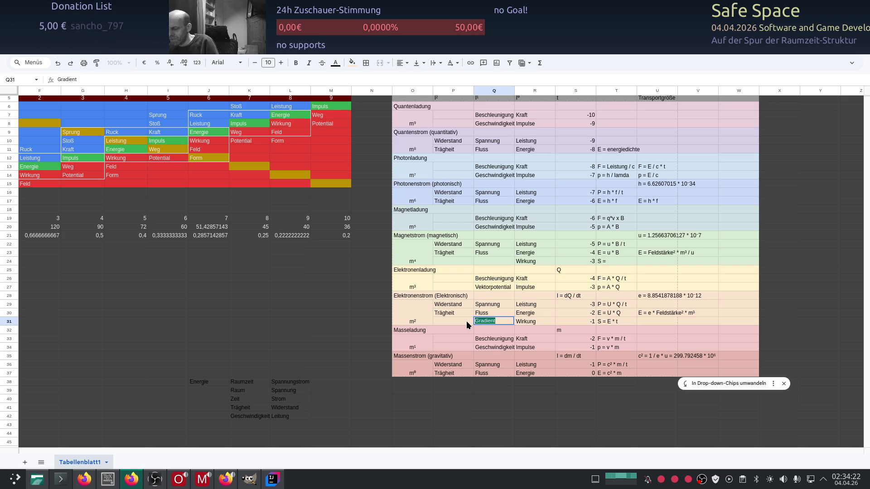
pyautogui.press('BackSpace')
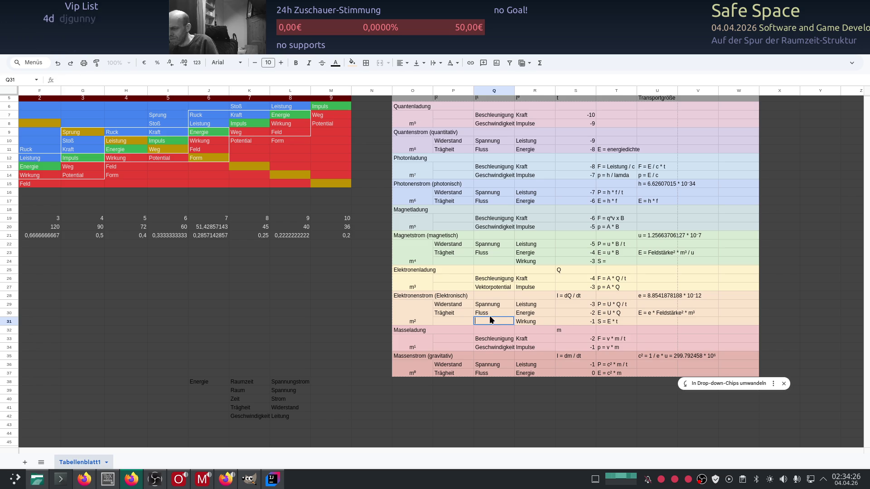
pyautogui.click(460, 322)
pyautogui.click(489, 325)
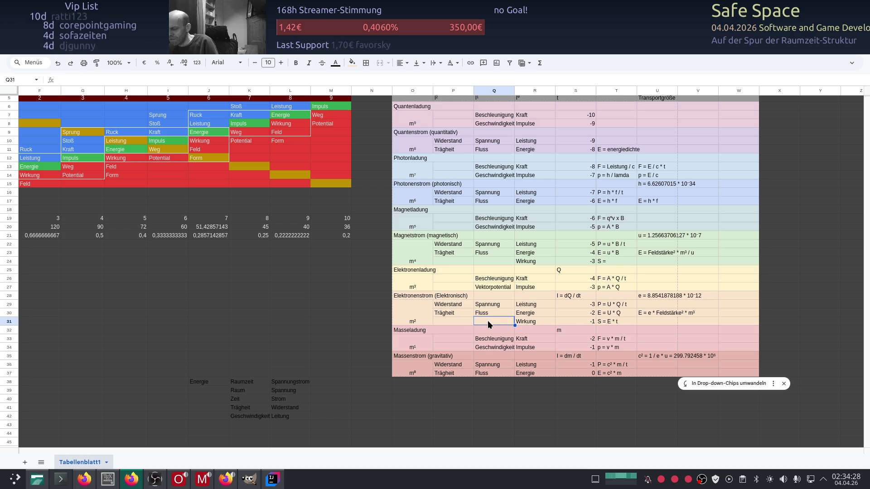
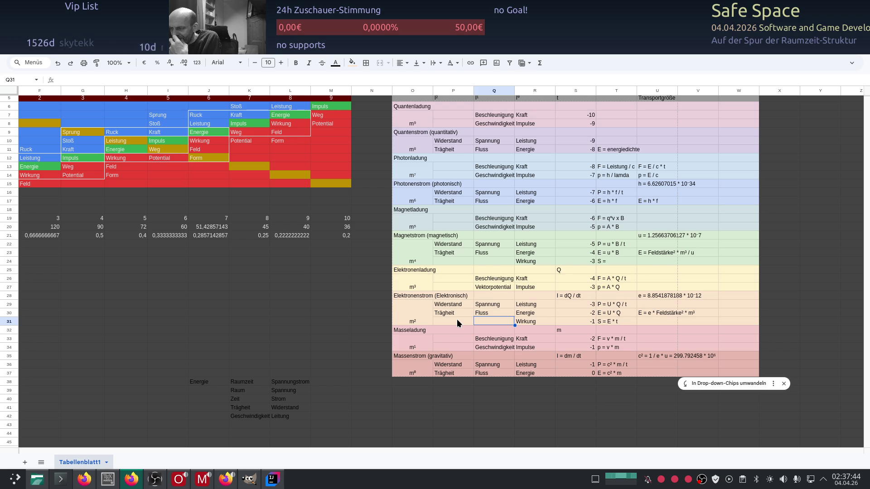
# Step: Switch to the ChatGPT conversation tabulating electrical quantities by time power
pyautogui.hotkey('alt', 'Tab')
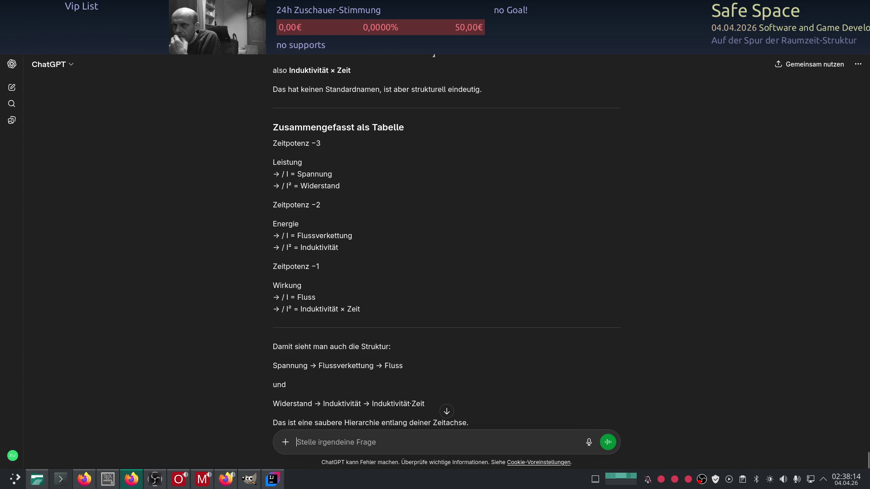
# Step: Return to the physics quantity spreadsheet, then bring up the LaTeX PDF preview
pyautogui.hotkey('alt', 'Tab')
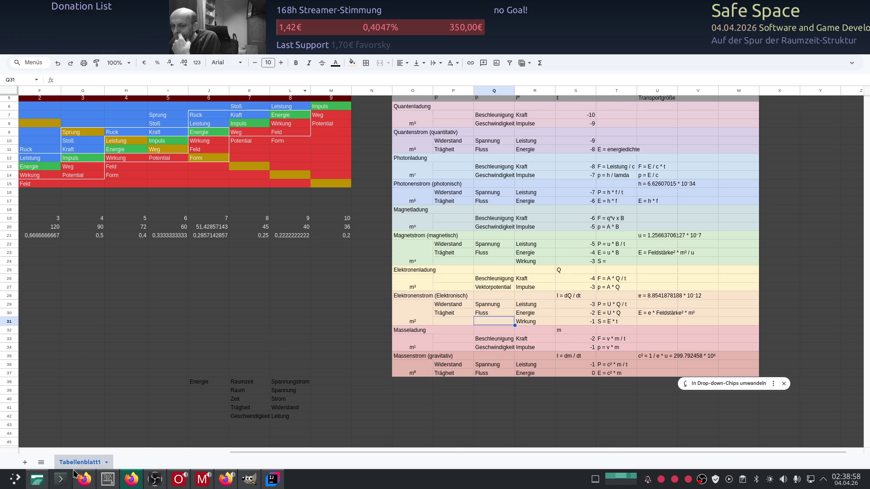
pyautogui.click(108, 480)
pyautogui.scroll(5, 499, 297)
pyautogui.scroll(5, 484, 307)
pyautogui.scroll(-5, 479, 313)
pyautogui.scroll(-5, 455, 325)
pyautogui.scroll(-3, 454, 325)
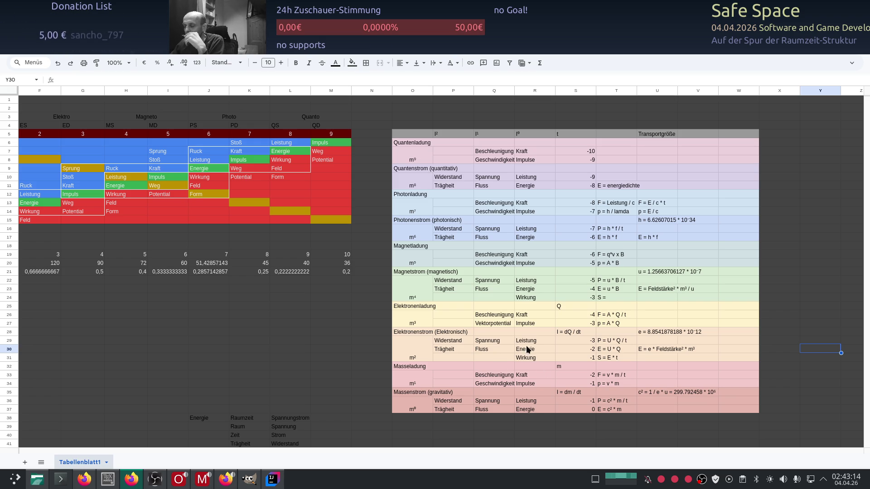
# Step: Check the ChatGPT answer on Spannung, Flussverkettung and Fluss, then return to the spreadsheet
pyautogui.hotkey('alt', 'Tab')
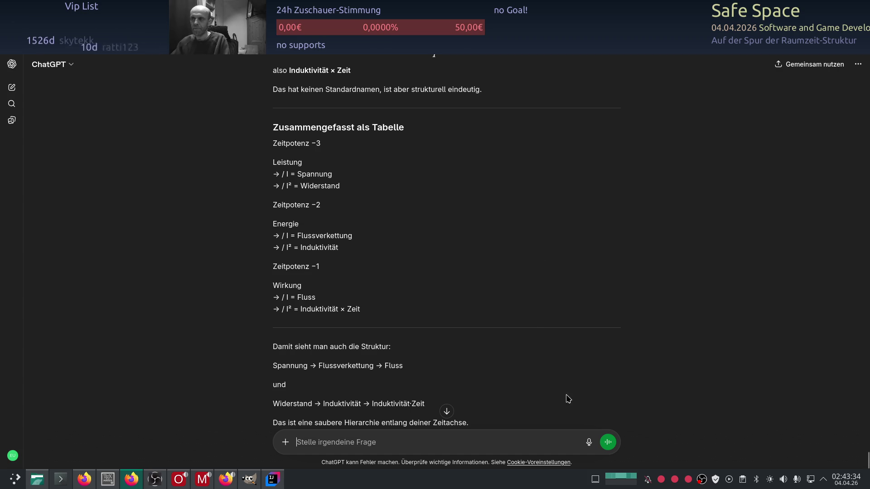
pyautogui.hotkey('alt', 'Tab')
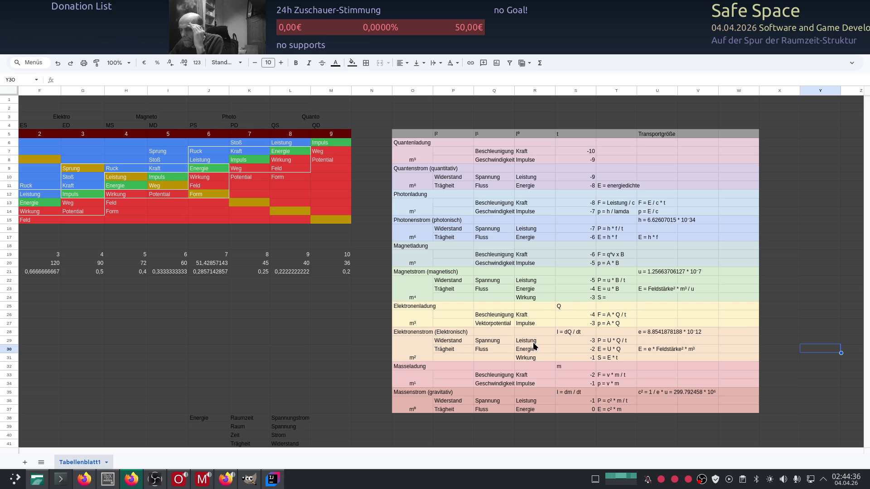
# Step: Insert a row above row 27 and move the Vektorpotential entries up into it
pyautogui.rightClick(464, 322)
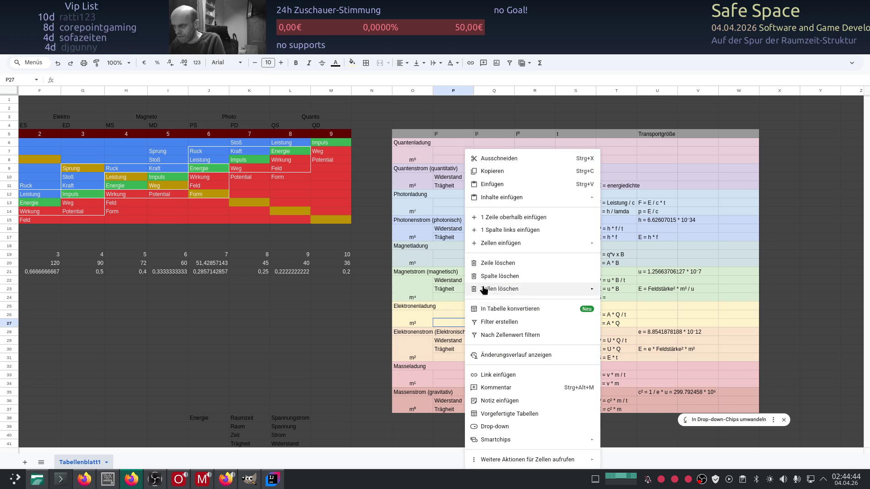
pyautogui.click(513, 218)
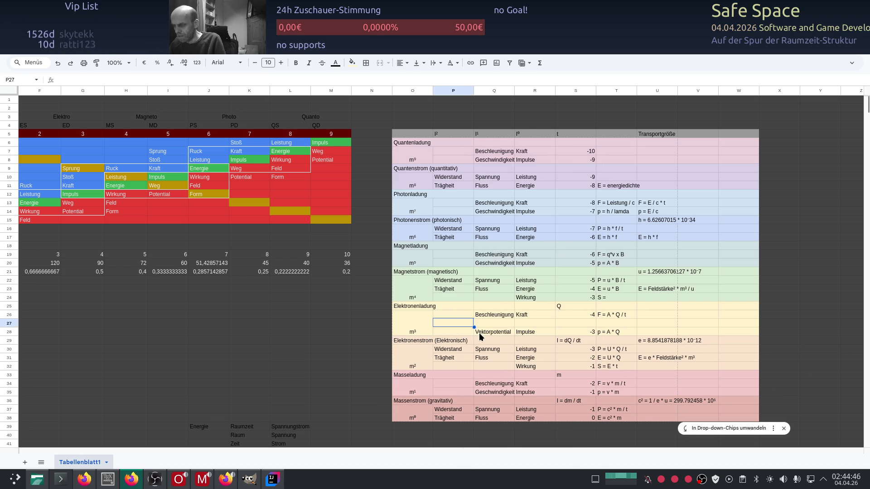
pyautogui.moveTo(481, 333); pyautogui.dragTo(632, 332)
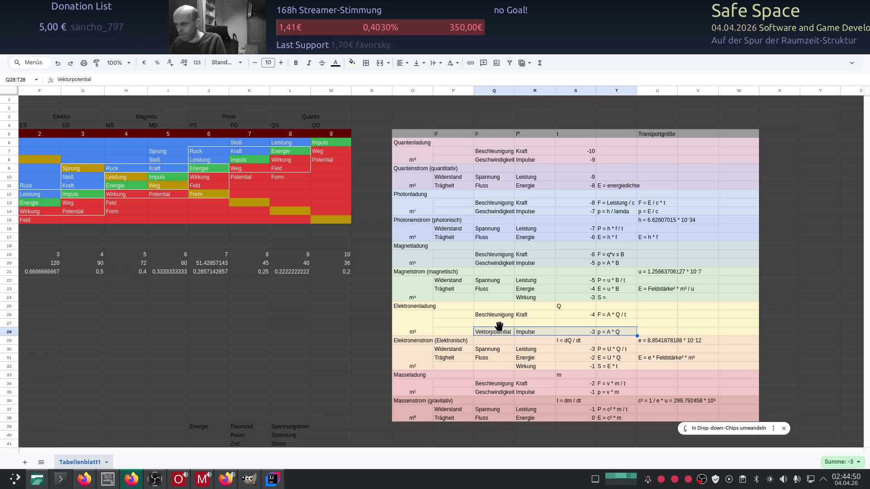
pyautogui.moveTo(498, 329); pyautogui.dragTo(499, 322)
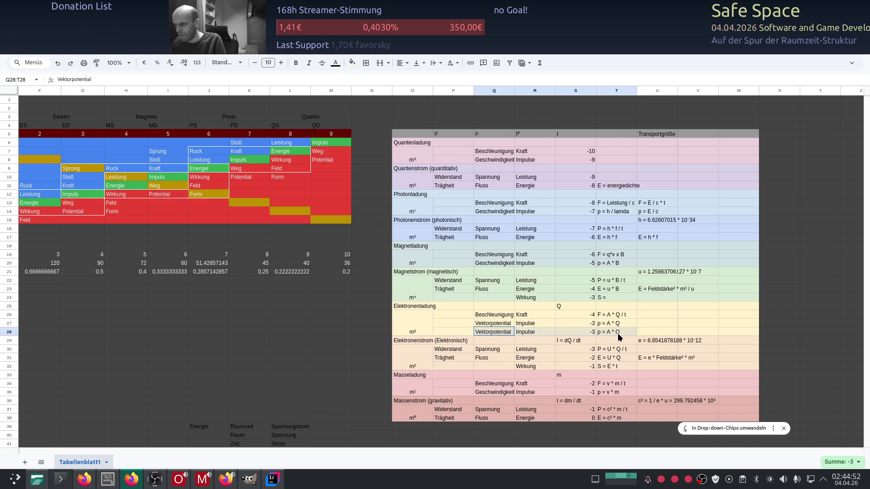
pyautogui.press('Delete')
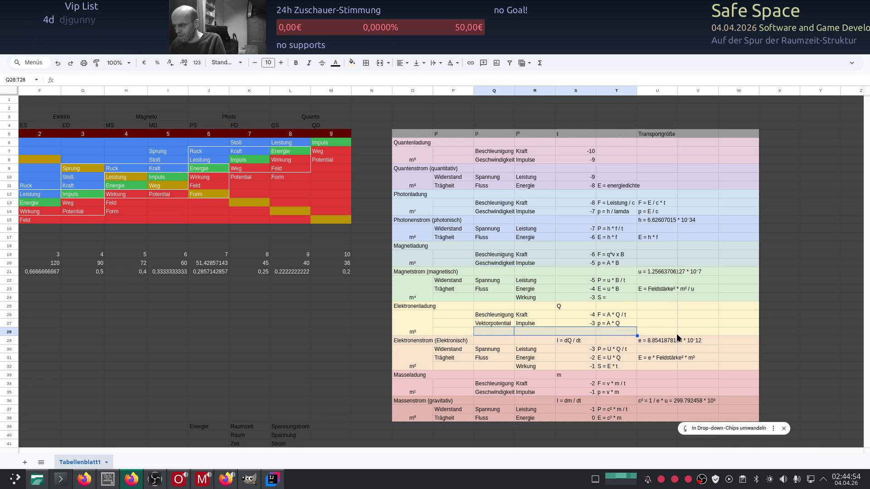
# Step: Enter Weg with exponent -2 and s = in row 28, then switch to ChatGPT
pyautogui.click(527, 328)
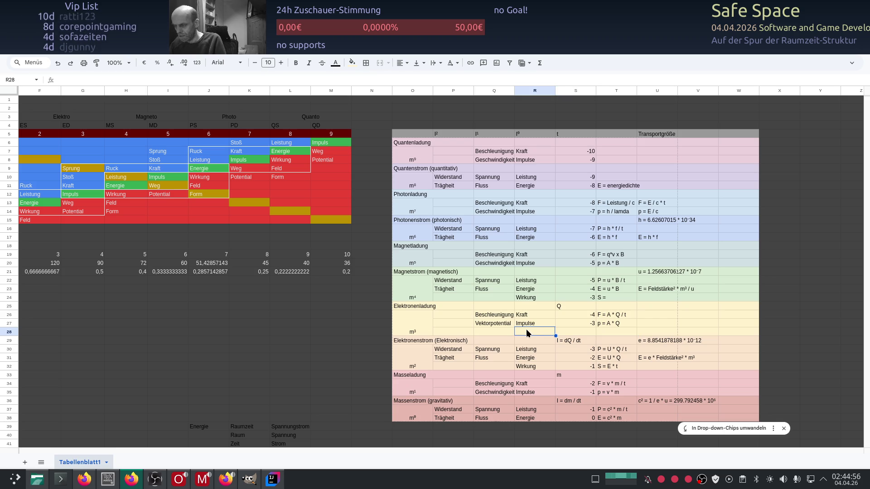
pyautogui.write('Weg')
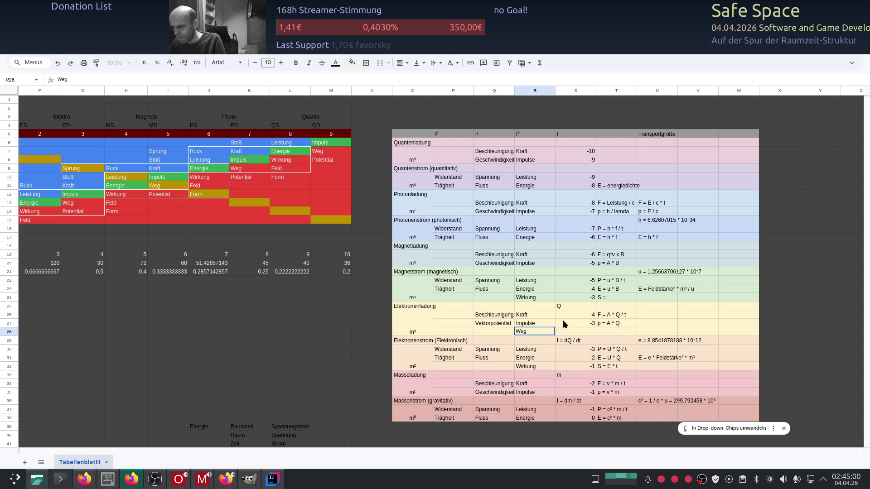
pyautogui.press('Return')
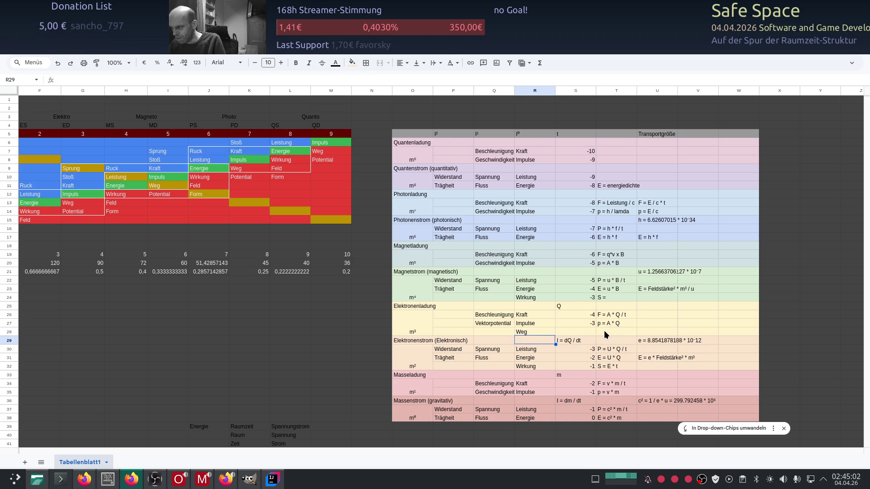
pyautogui.click(605, 330)
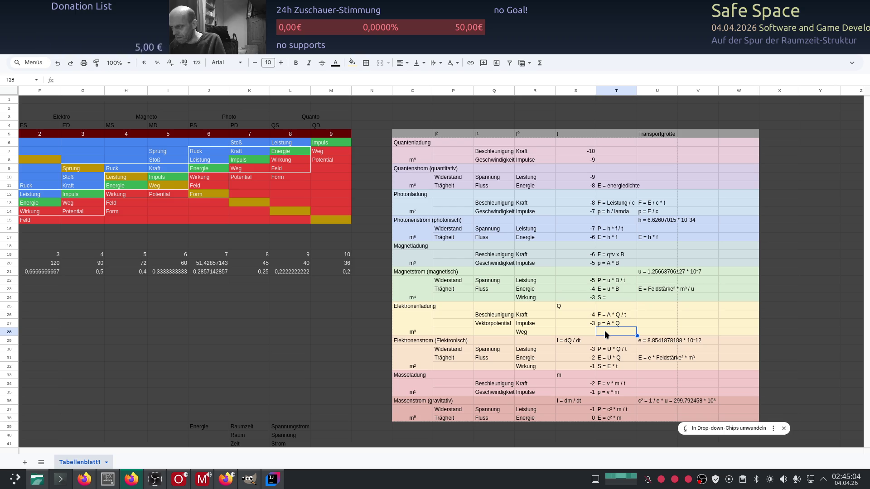
pyautogui.write('s')
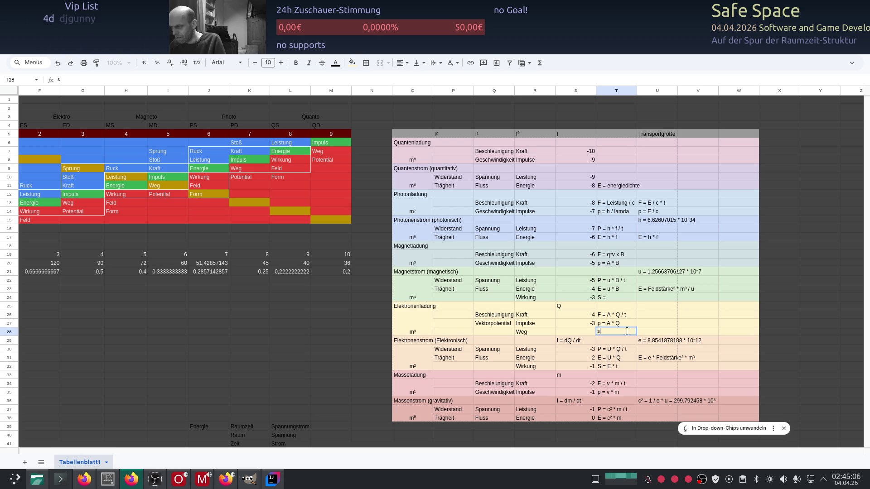
pyautogui.write(' =')
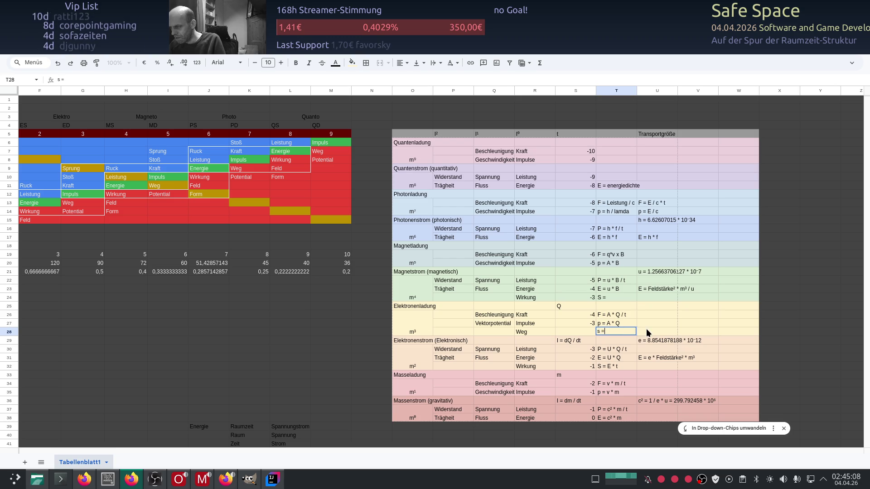
pyautogui.click(645, 325)
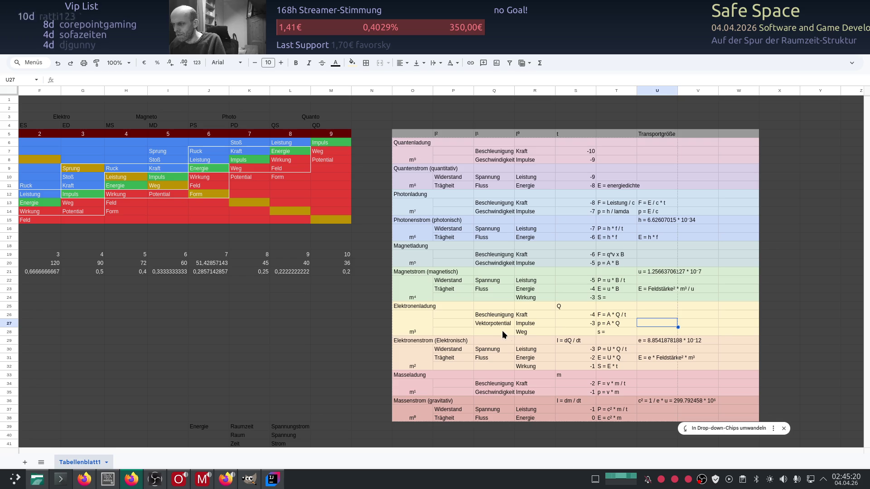
pyautogui.click(575, 331)
pyautogui.write('-2')
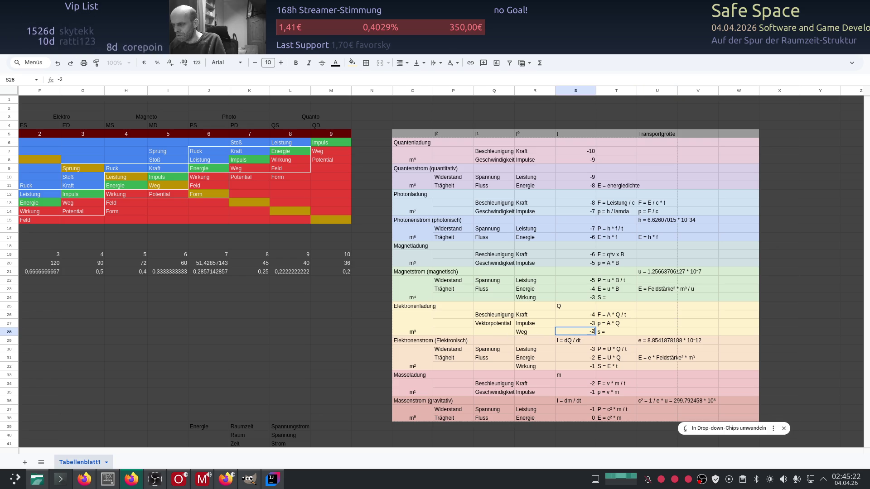
pyautogui.press('Return')
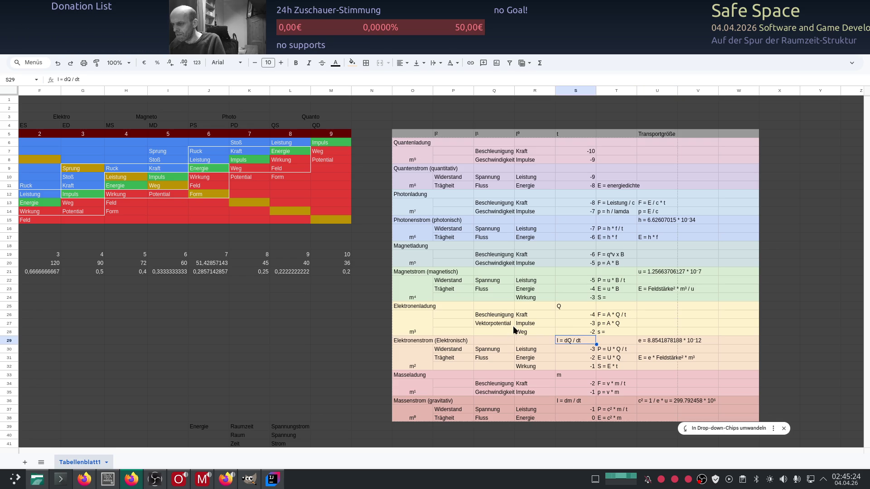
pyautogui.hotkey('alt', 'Tab')
pyautogui.scroll(2, 494, 277)
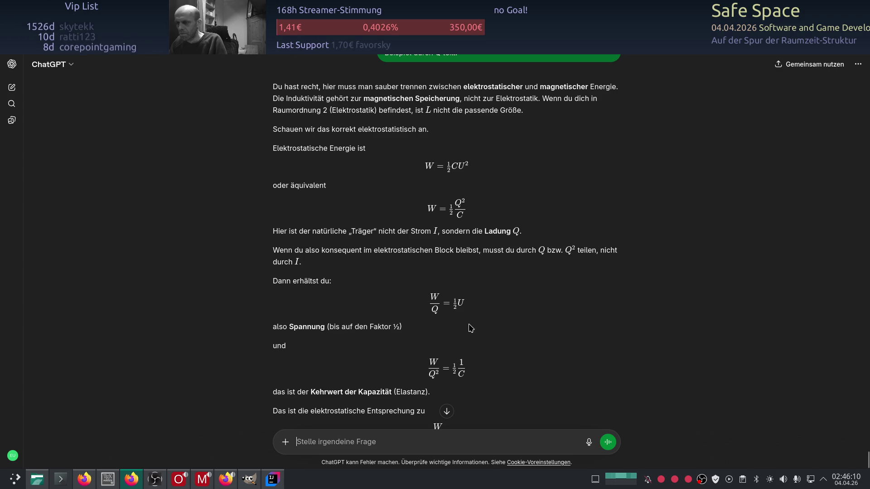
pyautogui.scroll(-1, 470, 326)
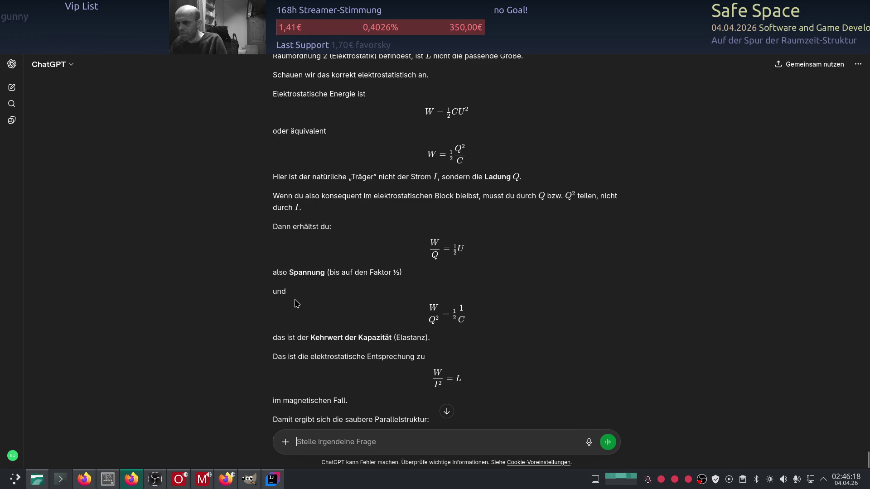
pyautogui.scroll(-1, 306, 301)
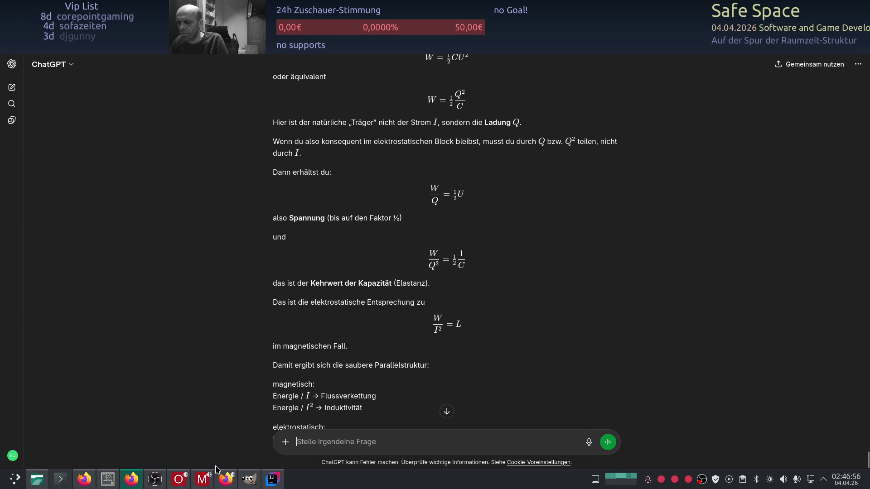
# Step: Leave ChatGPT for the spreadsheet, then bring up the LaTeX document with its constants preview
pyautogui.click(133, 479)
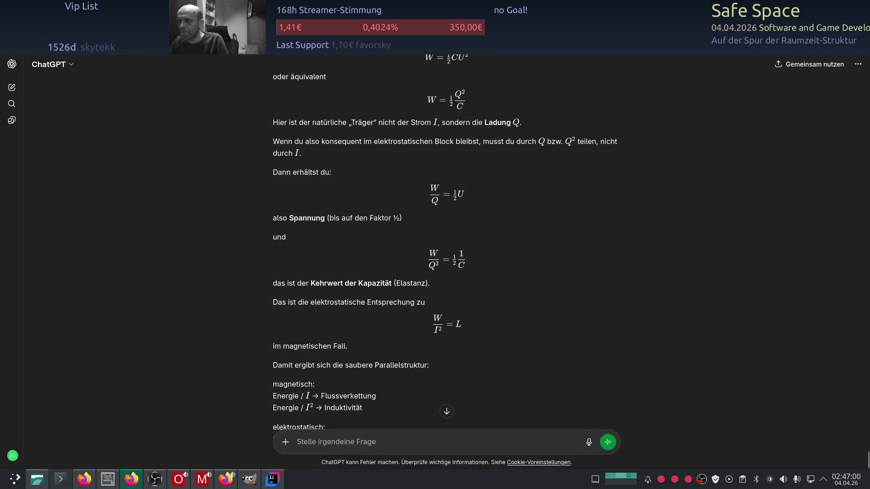
pyautogui.click(133, 480)
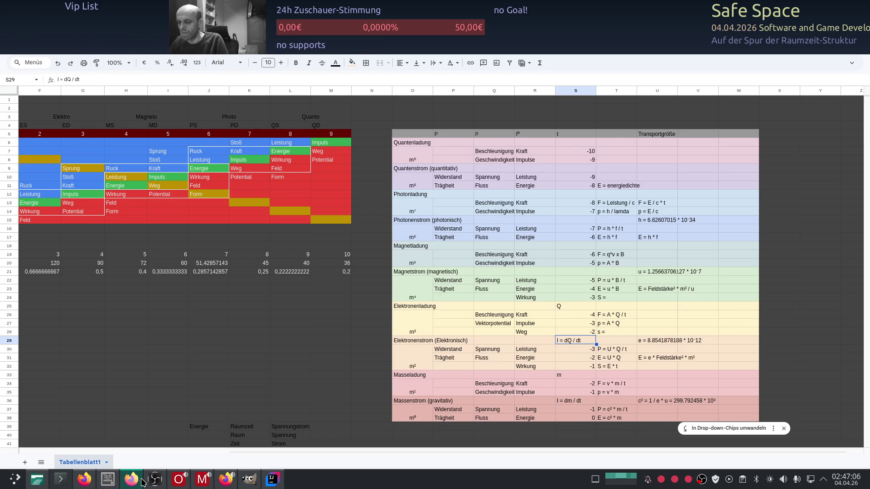
pyautogui.click(108, 479)
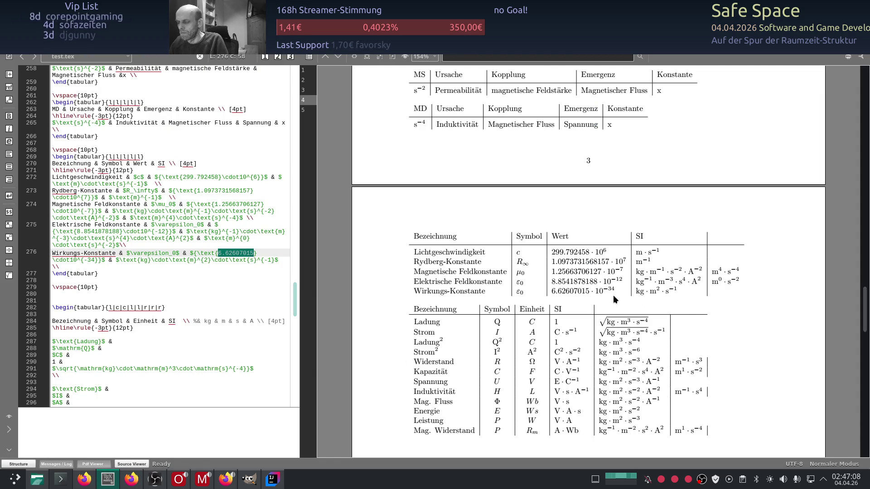
pyautogui.scroll(-1, 613, 295)
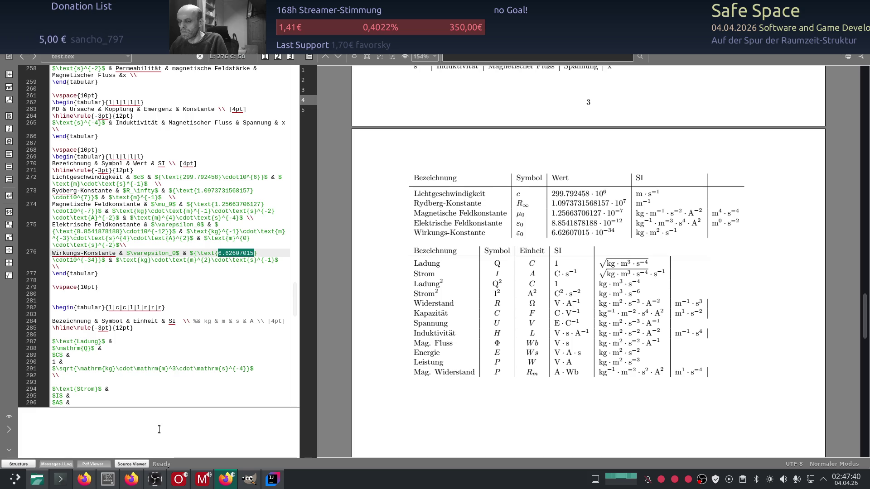
pyautogui.click(131, 480)
pyautogui.scroll(-1, 450, 338)
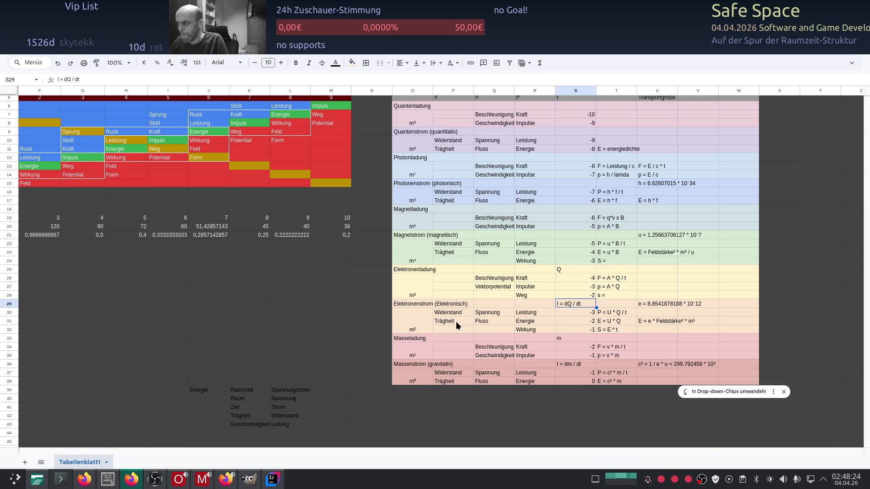
pyautogui.hotkey('alt', 'Tab')
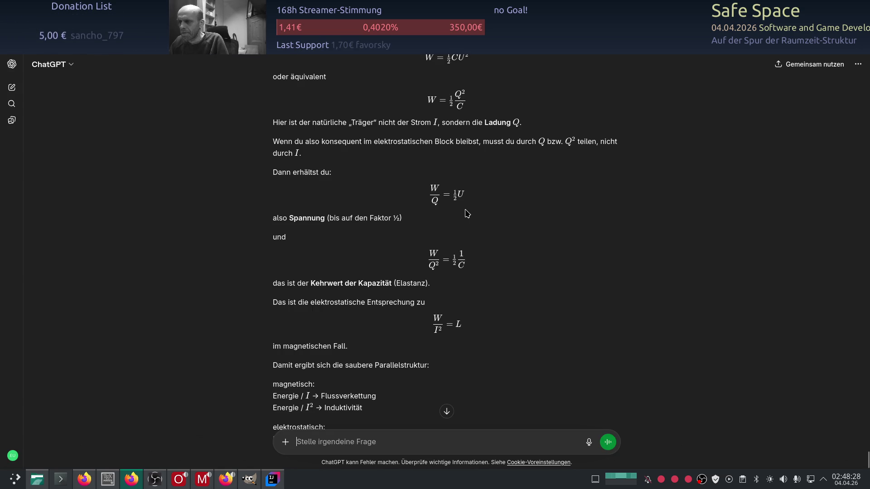
pyautogui.scroll(1, 479, 236)
pyautogui.scroll(-1, 479, 265)
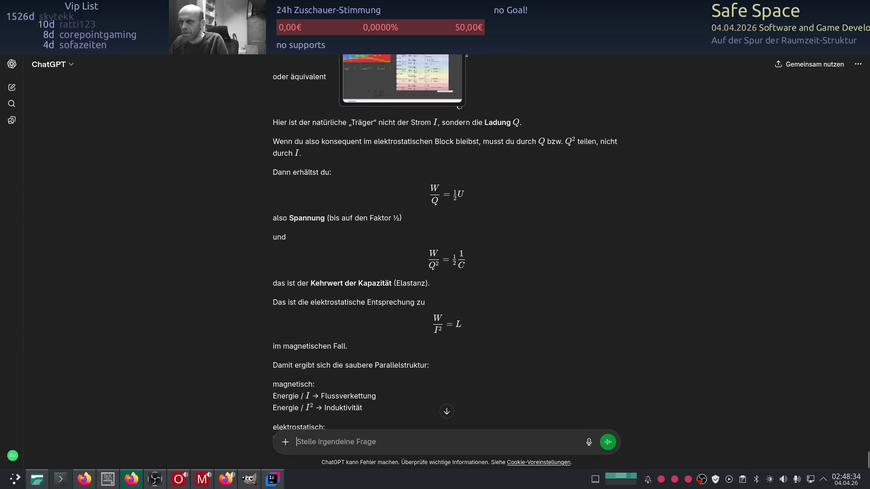
pyautogui.moveTo(131, 479)
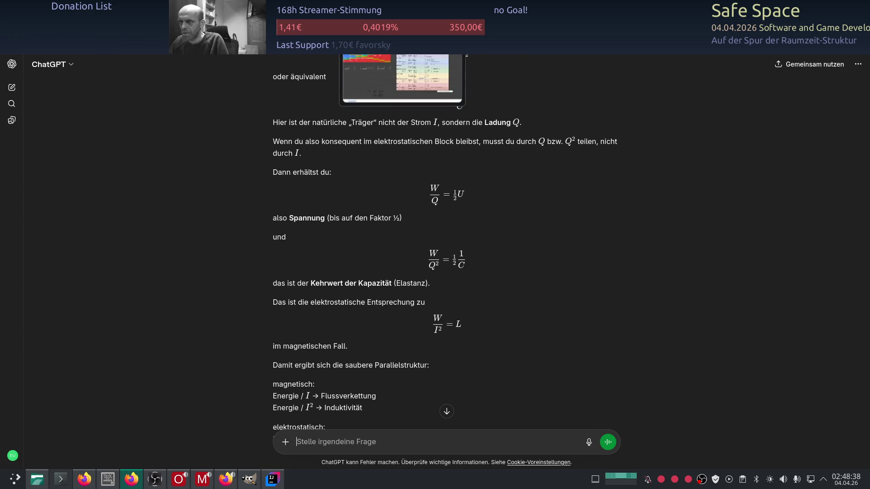
pyautogui.hotkey('alt', 'Tab')
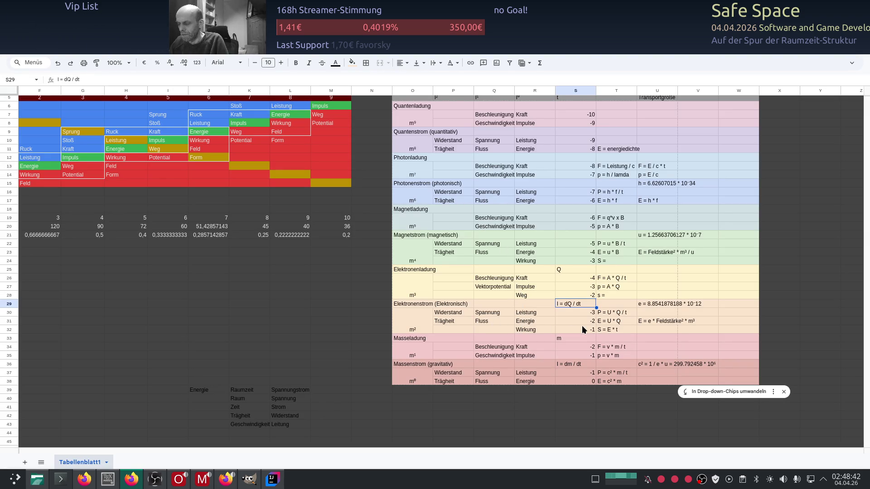
pyautogui.hotkey('alt', 'Tab')
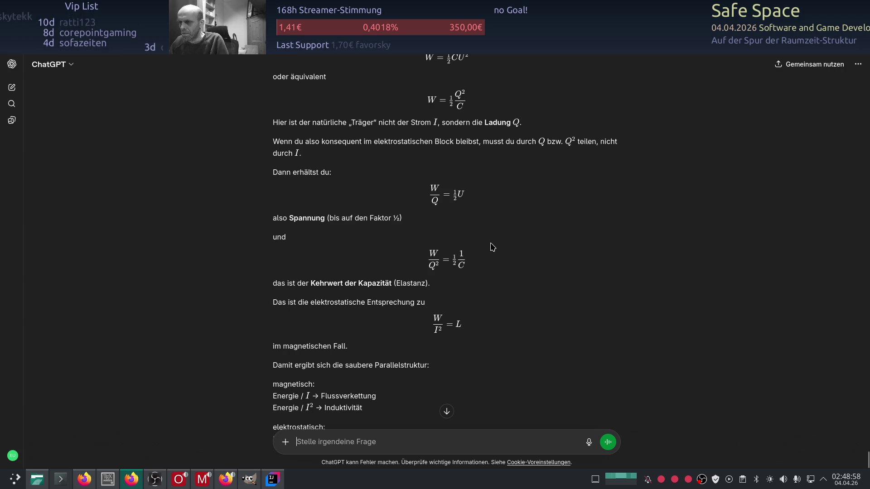
pyautogui.scroll(-1, 492, 247)
pyautogui.scroll(-1, 493, 246)
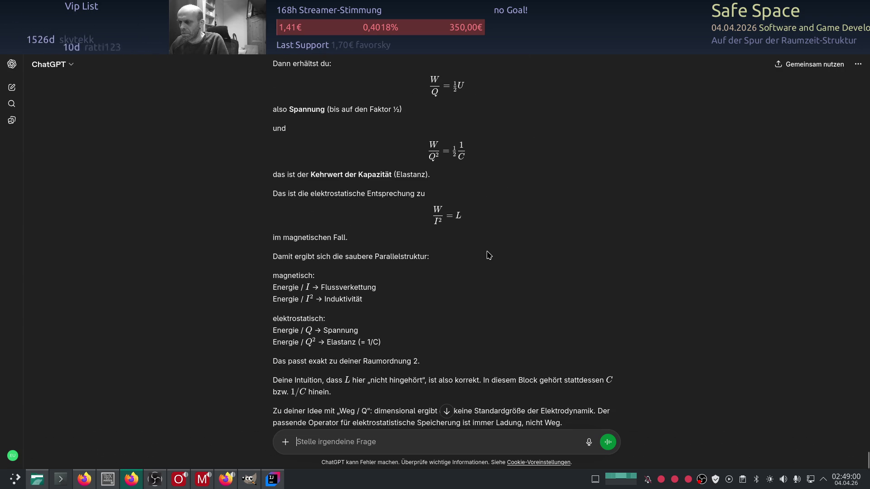
pyautogui.scroll(1, 489, 256)
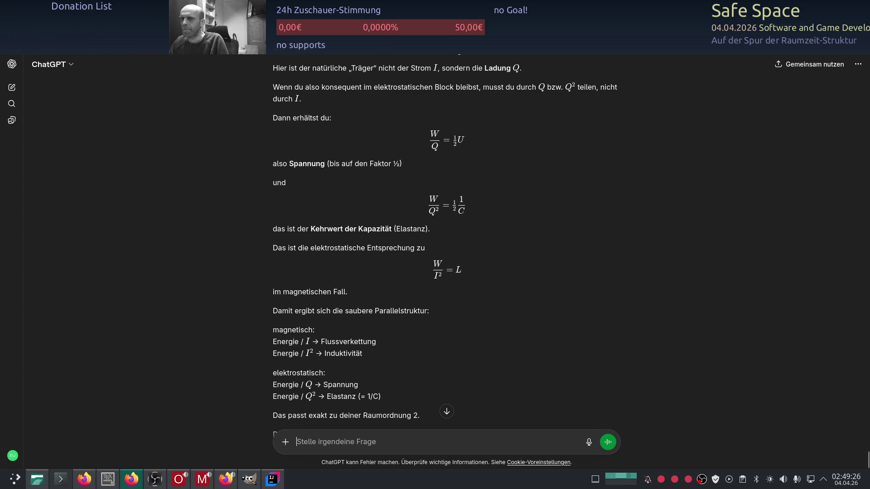
pyautogui.scroll(-3, 222, 399)
pyautogui.scroll(-1, 222, 399)
pyautogui.hotkey('alt', 'Tab')
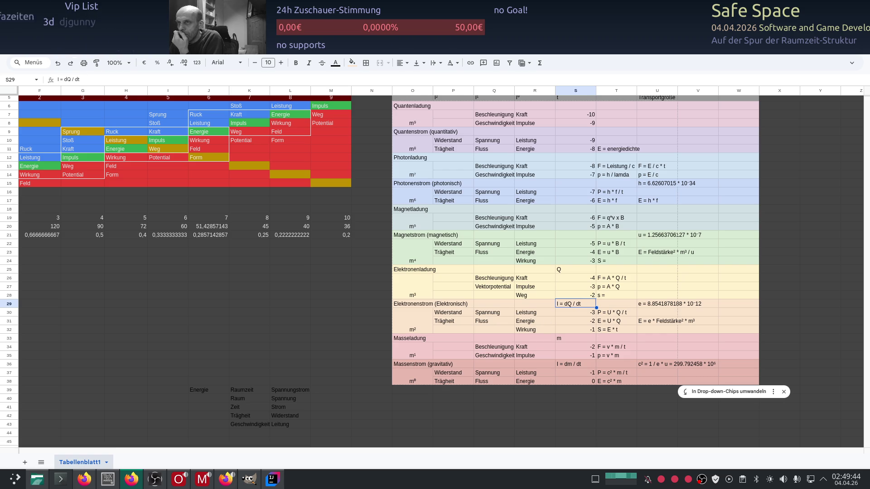
# Step: Switch to the ChatGPT energy-by-charge derivation
pyautogui.hotkey('alt', 'Tab')
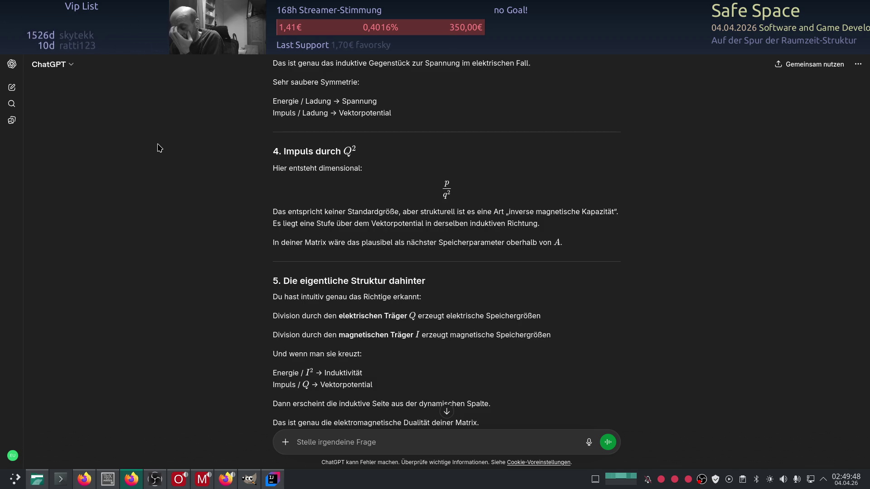
pyautogui.scroll(3, 393, 285)
pyautogui.scroll(5, 393, 284)
pyautogui.scroll(5, 393, 284)
pyautogui.scroll(3, 393, 284)
pyautogui.scroll(-3, 475, 320)
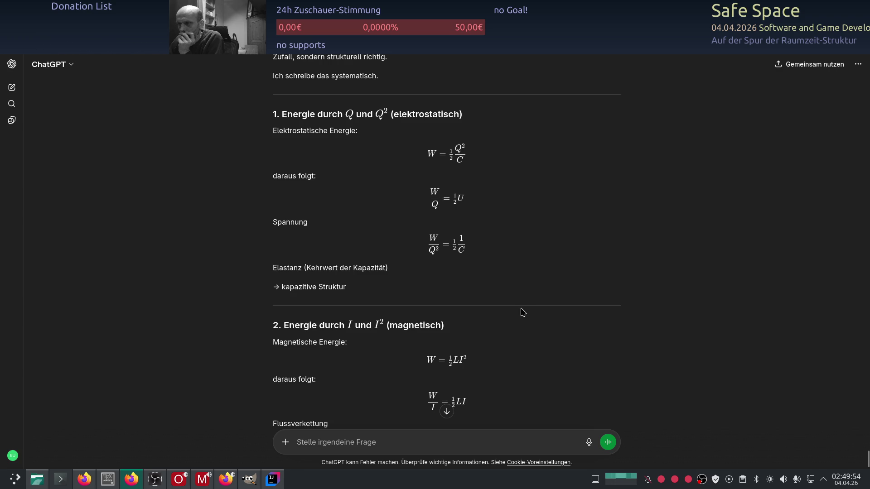
pyautogui.scroll(-5, 534, 316)
pyautogui.scroll(-5, 517, 310)
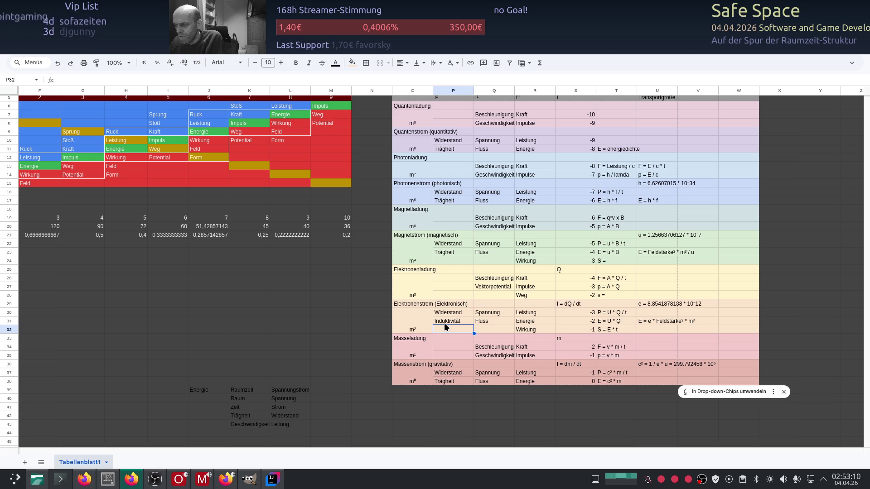
# Step: Re-read ChatGPT's magnetic energy section, then bring up the LaTeX document preview
pyautogui.hotkey('alt', 'Tab')
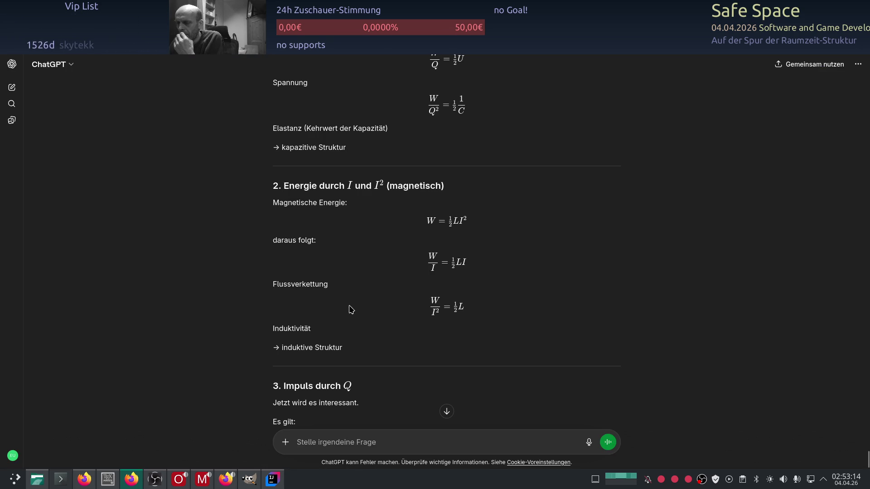
pyautogui.scroll(-3, 435, 290)
pyautogui.scroll(3, 516, 290)
pyautogui.scroll(2, 476, 306)
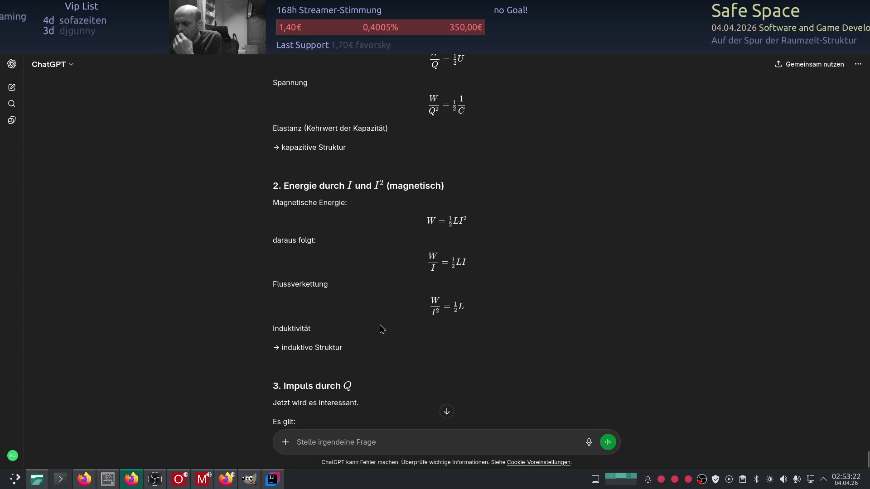
pyautogui.click(107, 479)
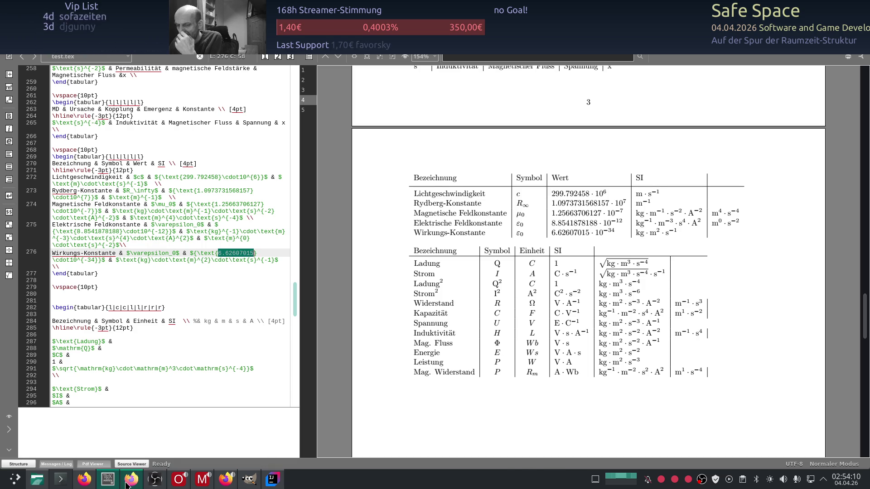
# Step: Leave the LaTeX document and return to the physics quantity spreadsheet
pyautogui.click(109, 480)
pyautogui.hotkey('alt', 'Tab')
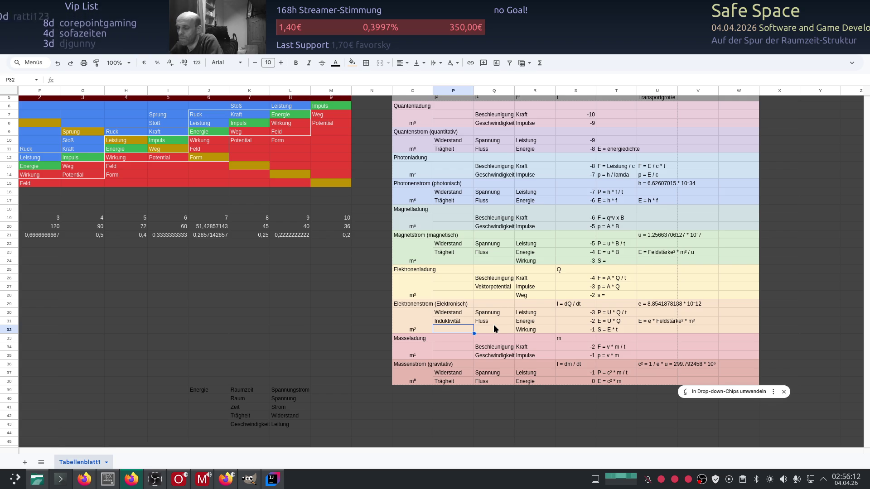
# Step: Bring the TeXstudio LaTeX editor to the front
pyautogui.click(107, 481)
pyautogui.scroll(8, 476, 272)
pyautogui.scroll(5, 409, 306)
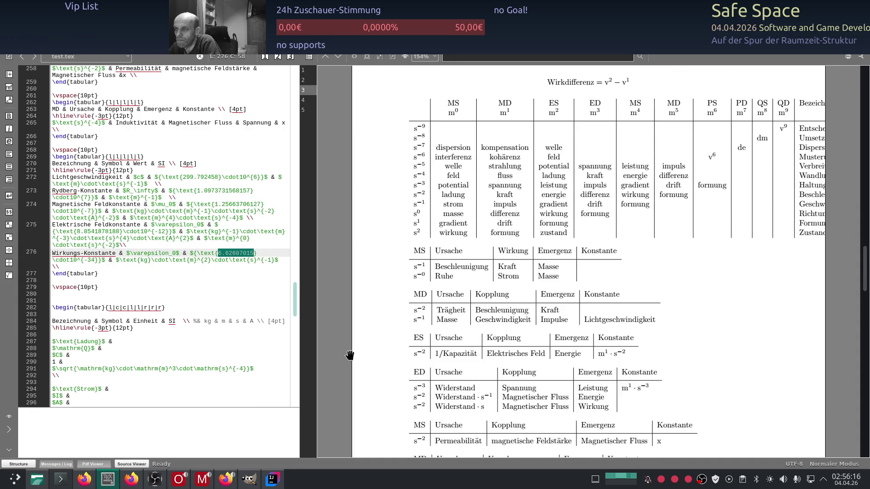
pyautogui.scroll(-3, 361, 354)
pyautogui.scroll(-4, 374, 347)
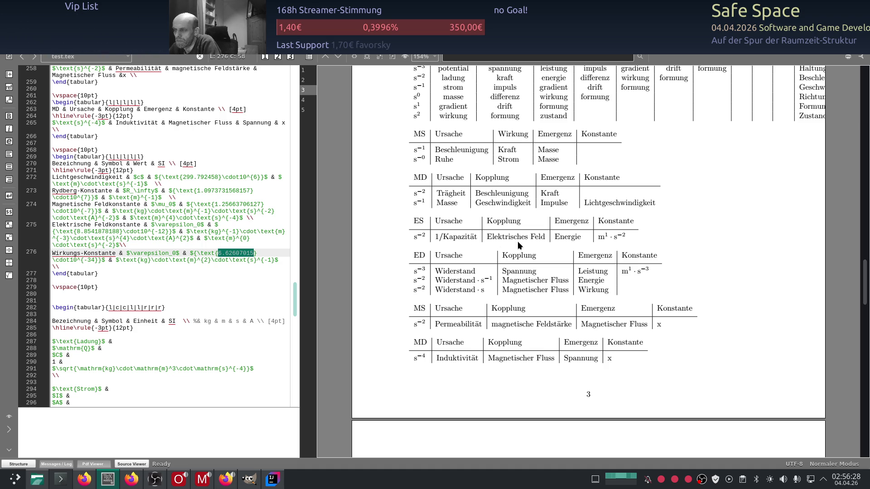
pyautogui.scroll(1, 487, 301)
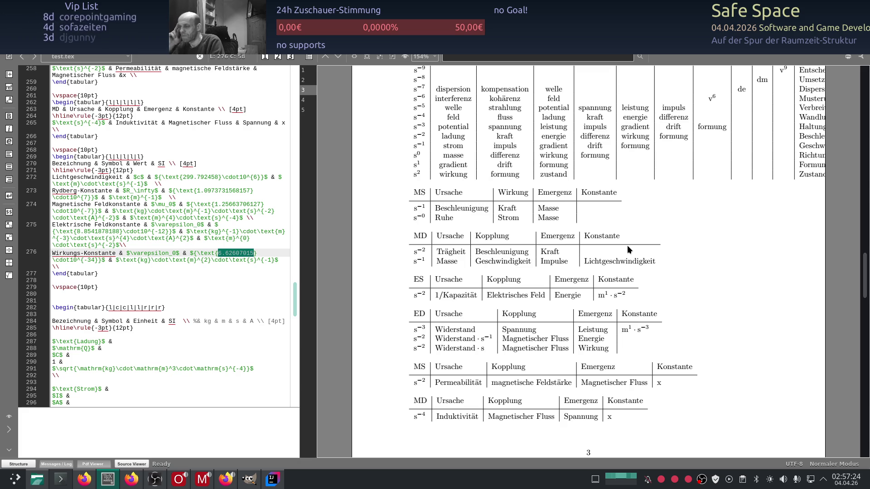
pyautogui.scroll(-5, 591, 243)
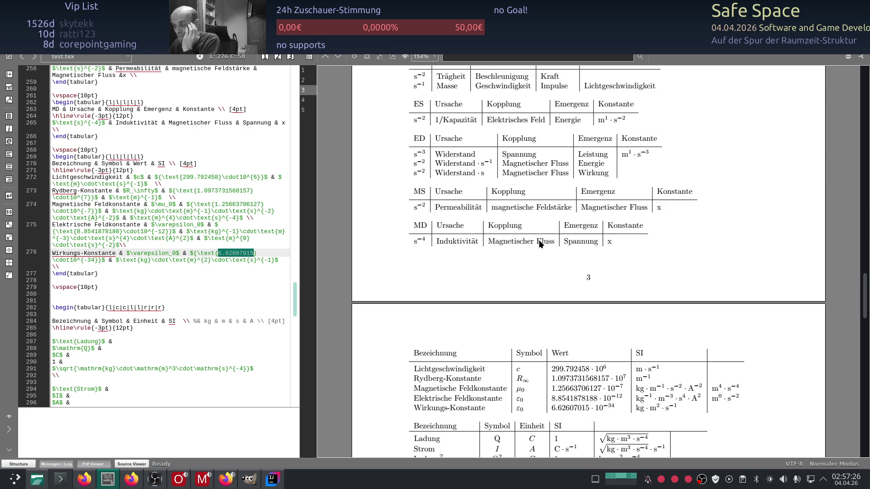
pyautogui.scroll(-5, 538, 240)
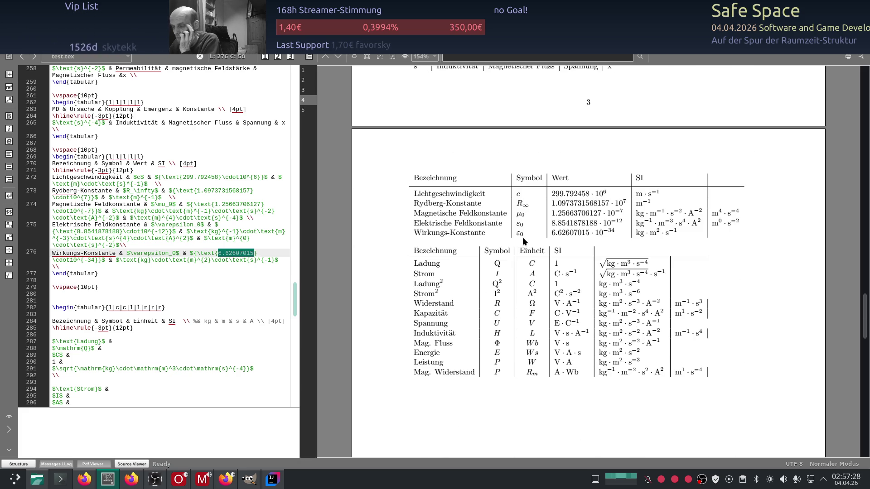
pyautogui.scroll(5, 521, 236)
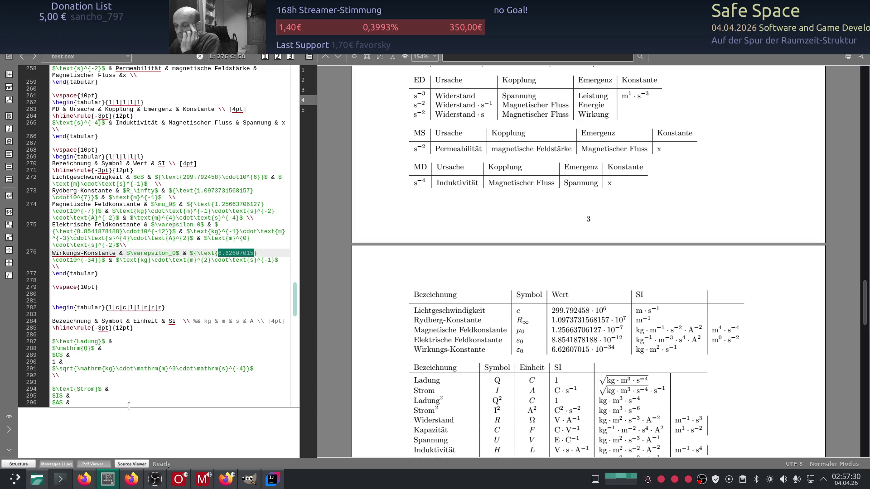
# Step: Compare the spreadsheet with the page 4 constants tables, then select the Fluss entry under Elektronenstrom
pyautogui.hotkey('alt', 'Tab')
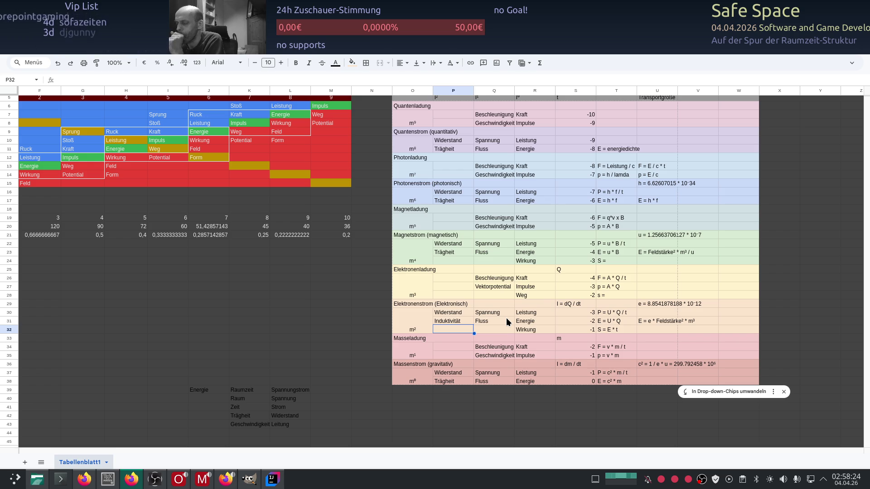
pyautogui.hotkey('alt', 'Tab')
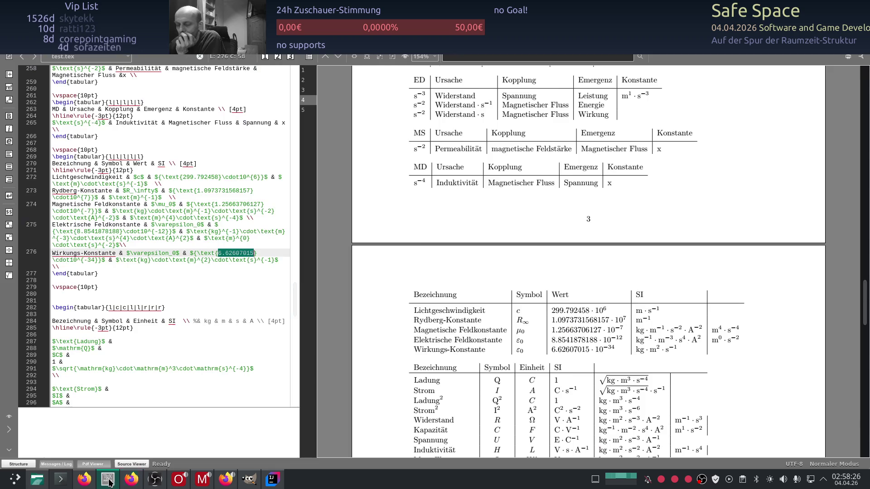
pyautogui.scroll(-3, 460, 345)
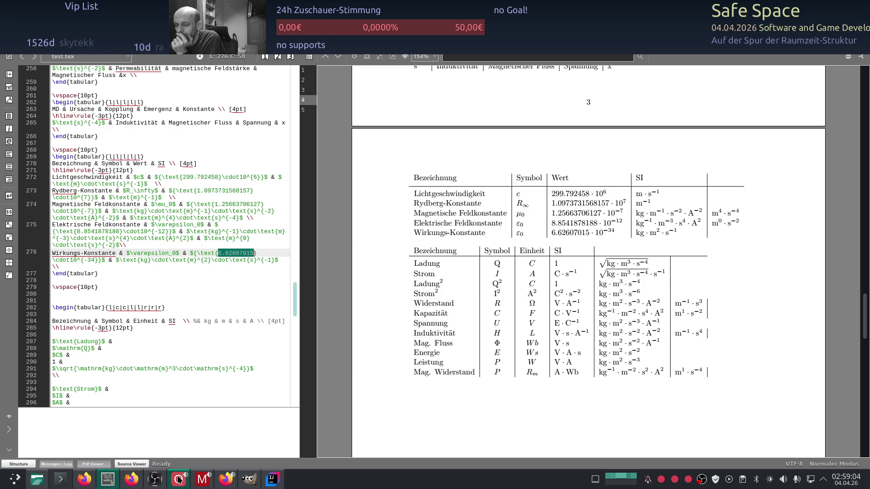
pyautogui.click(131, 479)
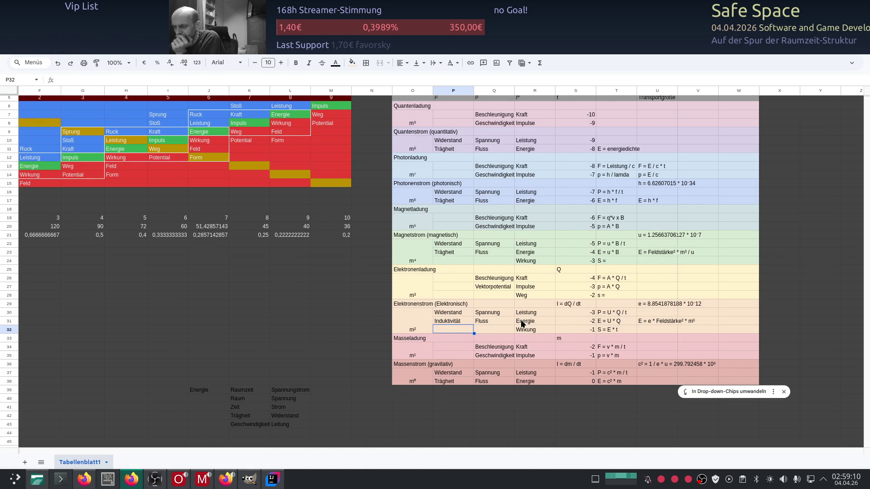
pyautogui.click(498, 319)
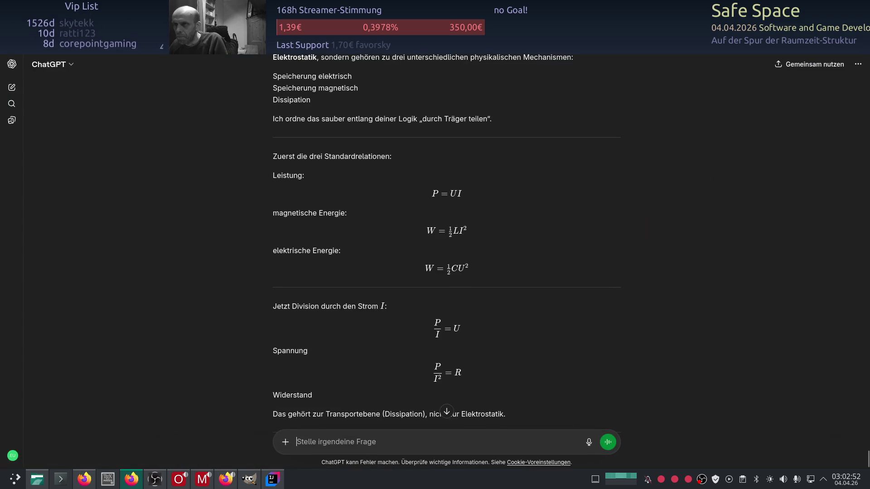
# Step: Switch from the ChatGPT answer back to the Google Sheets table via the taskbar
pyautogui.click(131, 483)
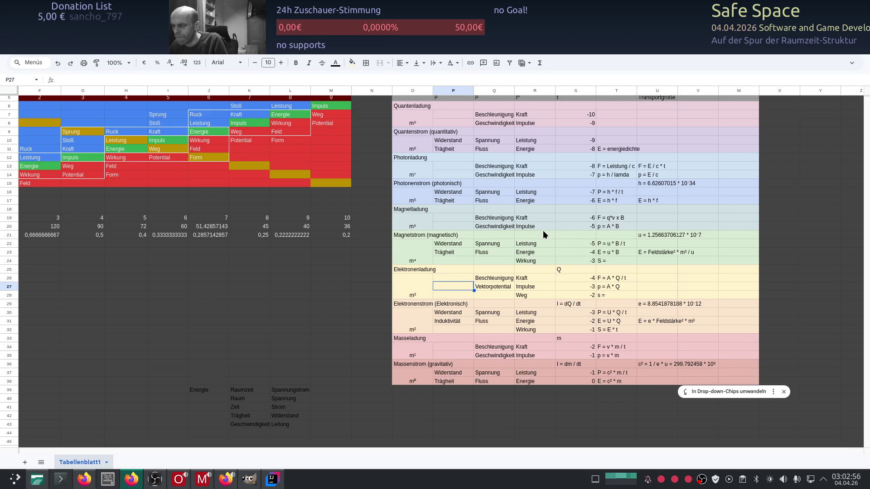
# Step: Replace Trägheit with Induktivität in the Magnetstrom block
pyautogui.click(537, 253)
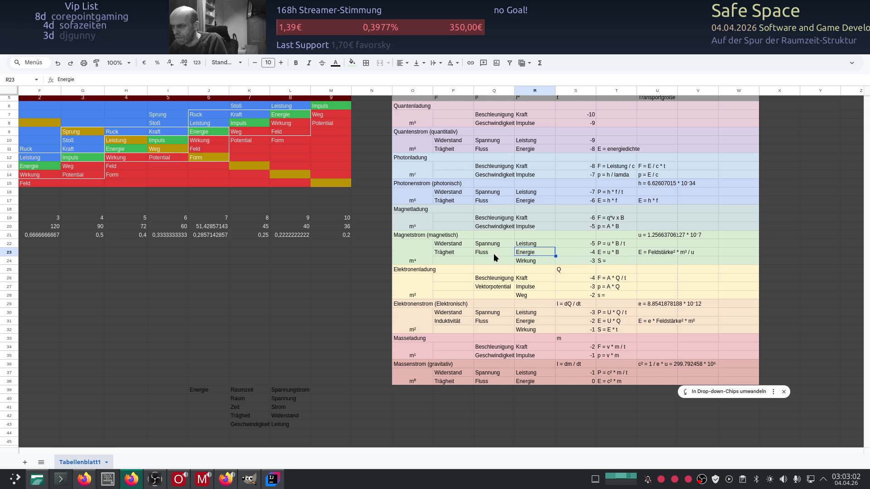
pyautogui.doubleClick(445, 252)
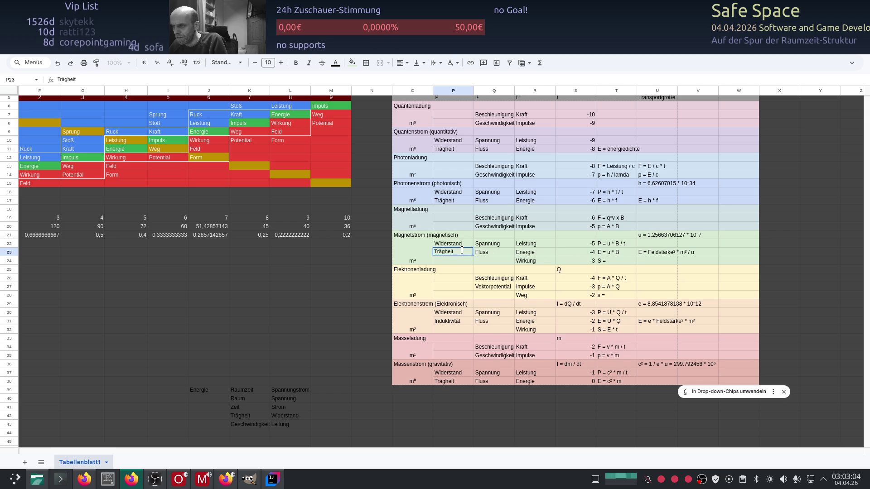
pyautogui.write('Ind')
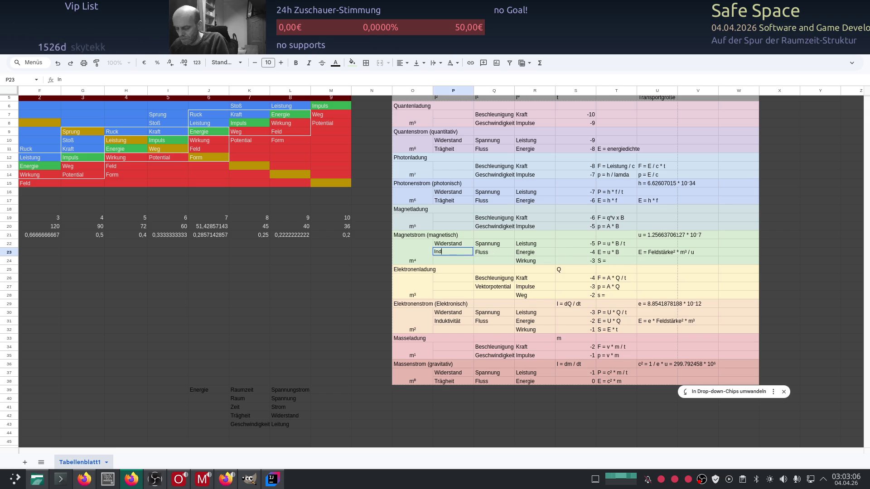
pyautogui.write('uktivität')
pyautogui.press('Return')
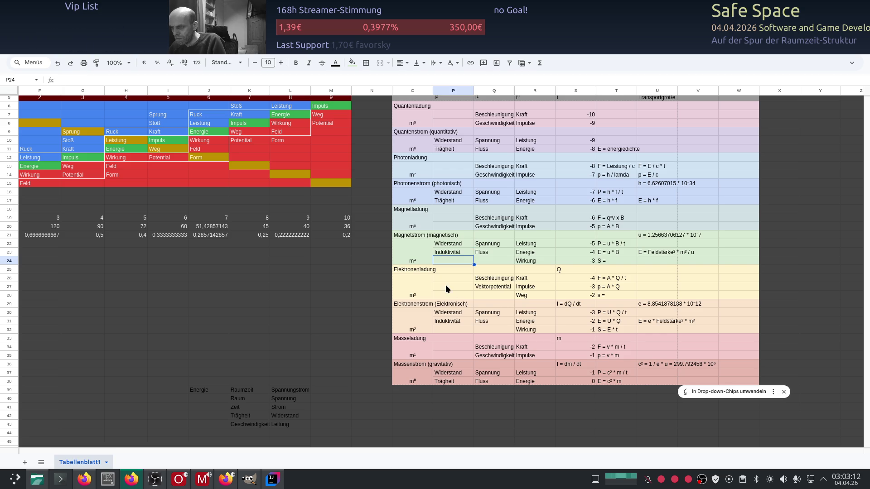
# Step: Replace Induktivität with 1 / Kapazität in the Elektronenstrom block
pyautogui.doubleClick(450, 320)
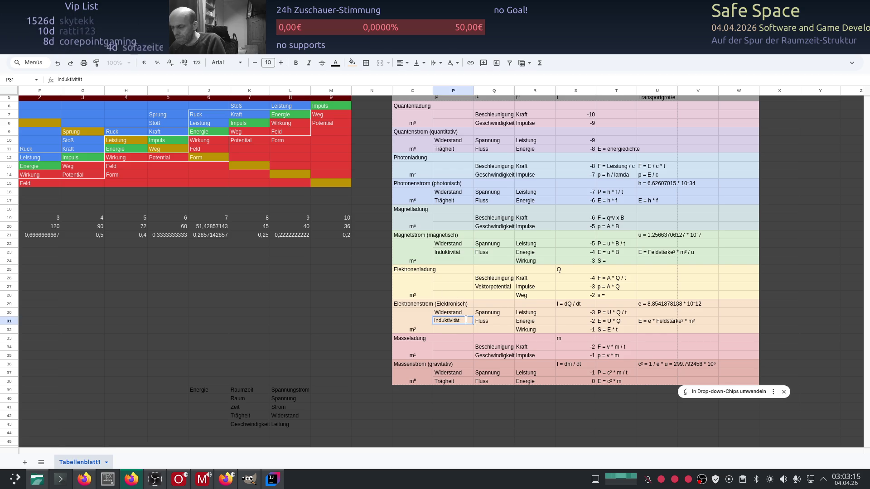
pyautogui.doubleClick(446, 320)
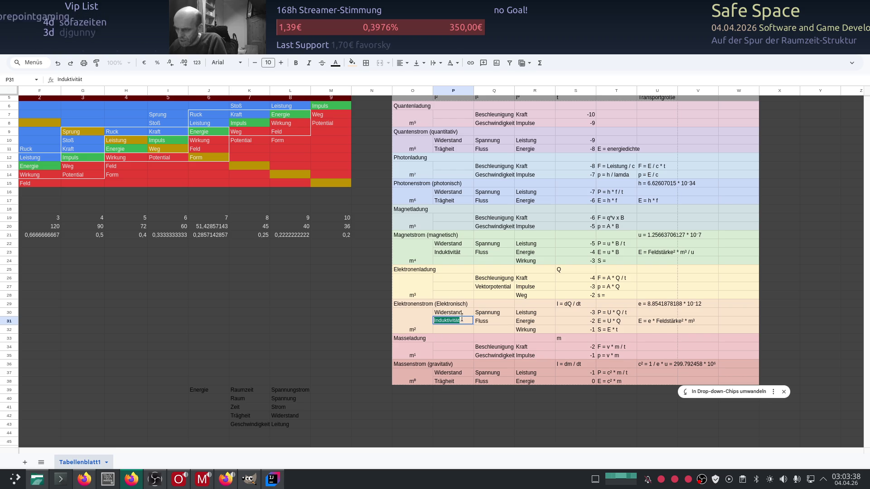
pyautogui.write('1 / Kapaz')
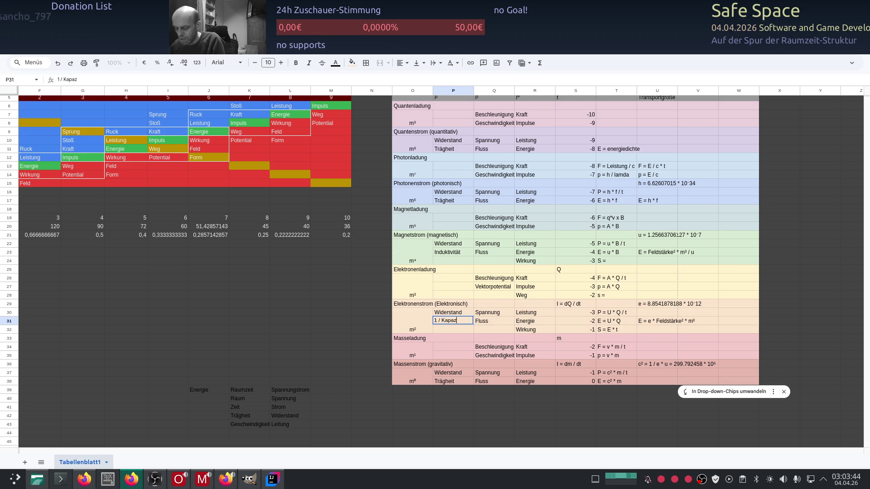
pyautogui.write('ität')
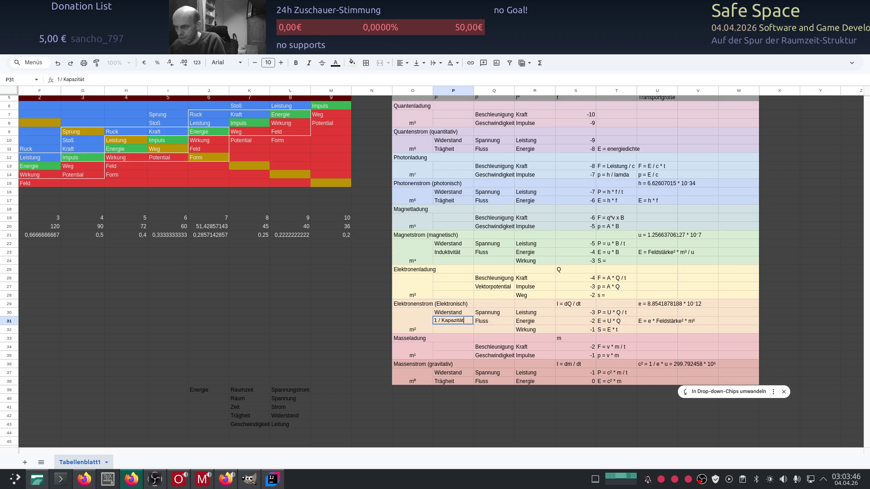
pyautogui.press('Return')
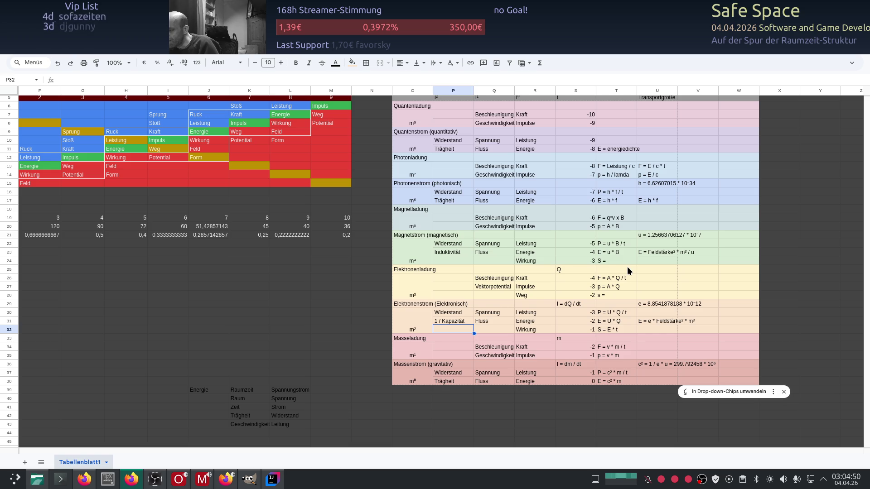
pyautogui.scroll(-1, 627, 272)
pyautogui.scroll(1, 622, 279)
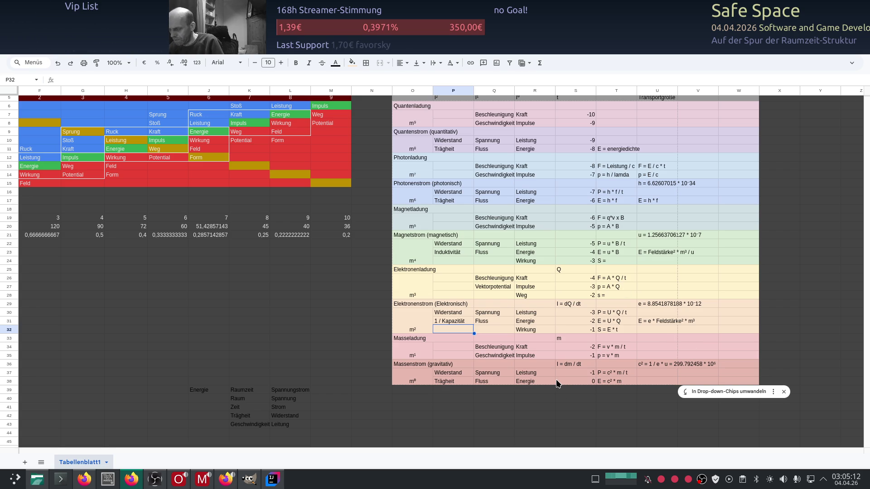
# Step: Select the Massenstrom cell holding I = dm / dt
pyautogui.click(575, 365)
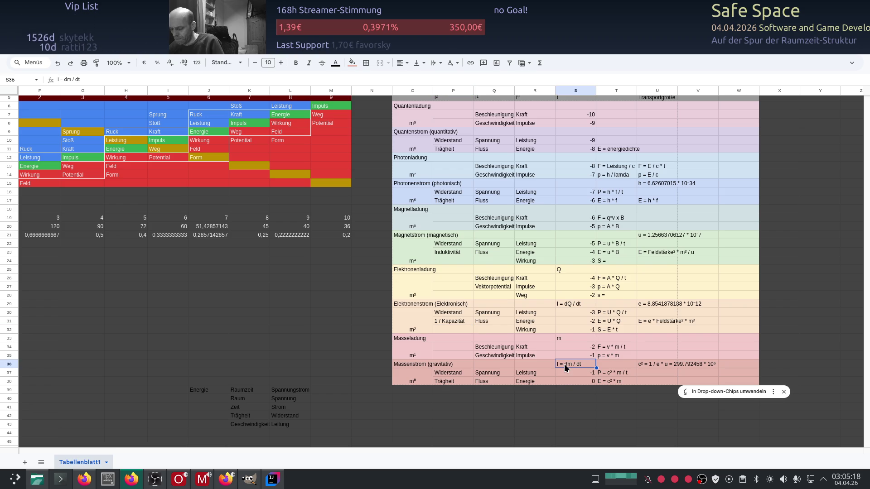
# Step: Attempt moving I = dm / dt to the Masseladung row, then undo it
pyautogui.doubleClick(575, 368)
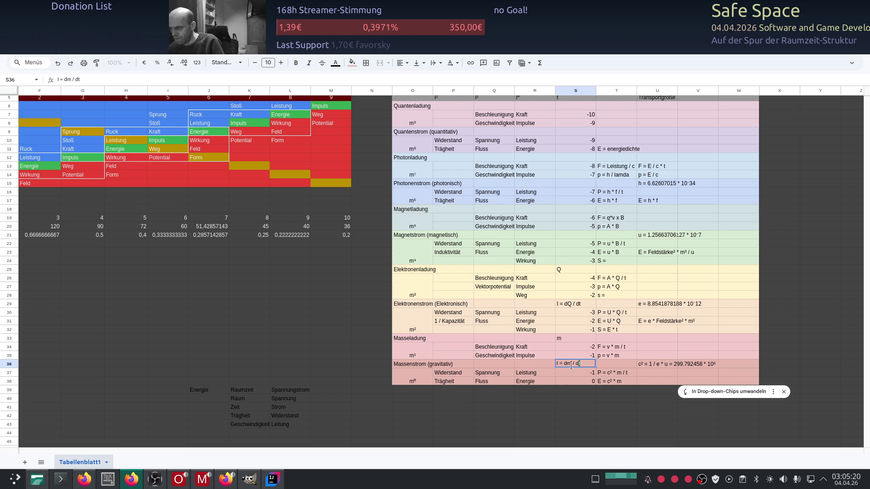
pyautogui.hotkey('ctrl', 'a')
pyautogui.hotkey('ctrl', 'x')
pyautogui.click(566, 338)
pyautogui.hotkey('ctrl', 'v')
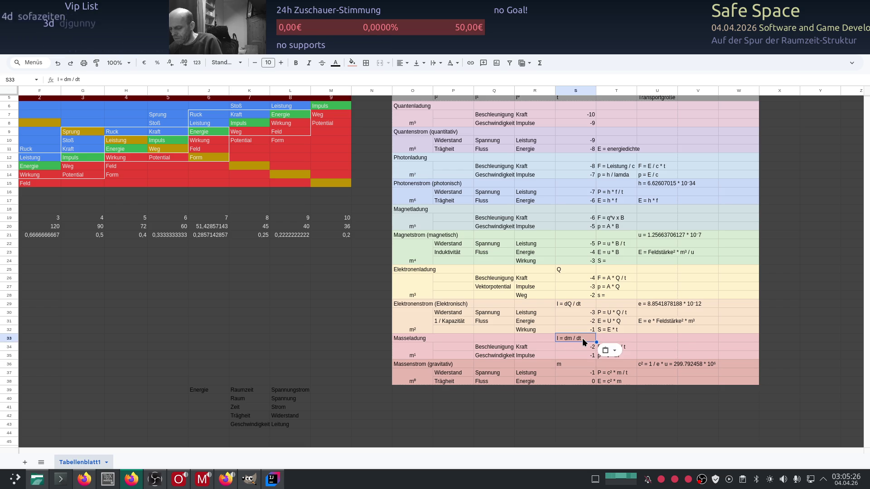
pyautogui.hotkey('ctrl', 'z')
# Step: Copy I = dm / dt beside Masseladung and set Massenstrom (gravitativ) to m
pyautogui.doubleClick(575, 363)
pyautogui.hotkey('ctrl', 'c')
pyautogui.click(574, 338)
pyautogui.hotkey('ctrl', 'v')
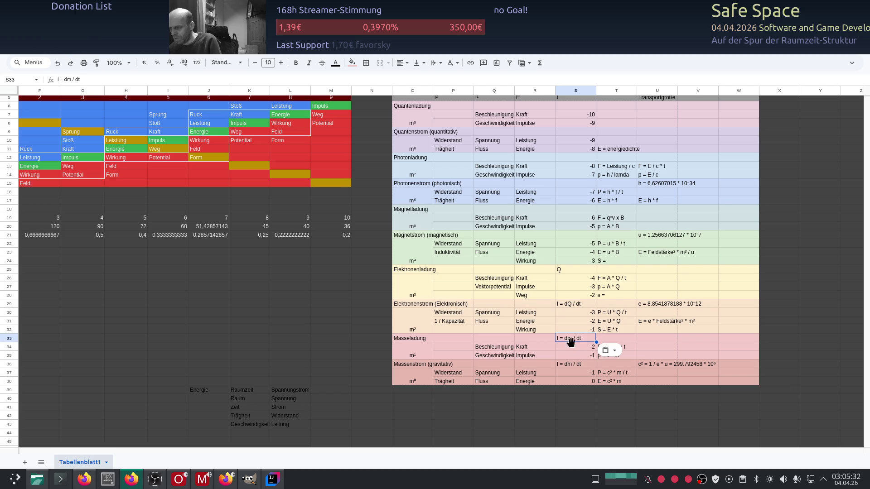
pyautogui.doubleClick(577, 365)
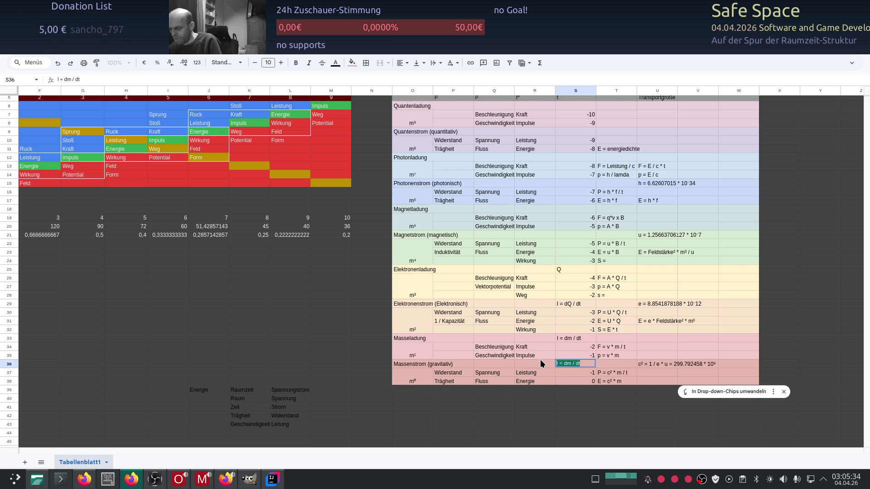
pyautogui.write('m')
pyautogui.click(565, 348)
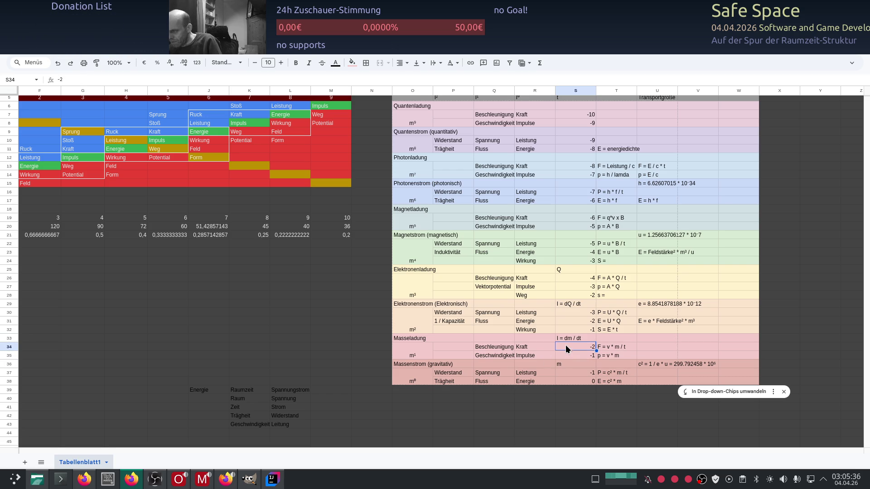
# Step: Trim the pasted Masseladung label to dm / dt
pyautogui.doubleClick(563, 338)
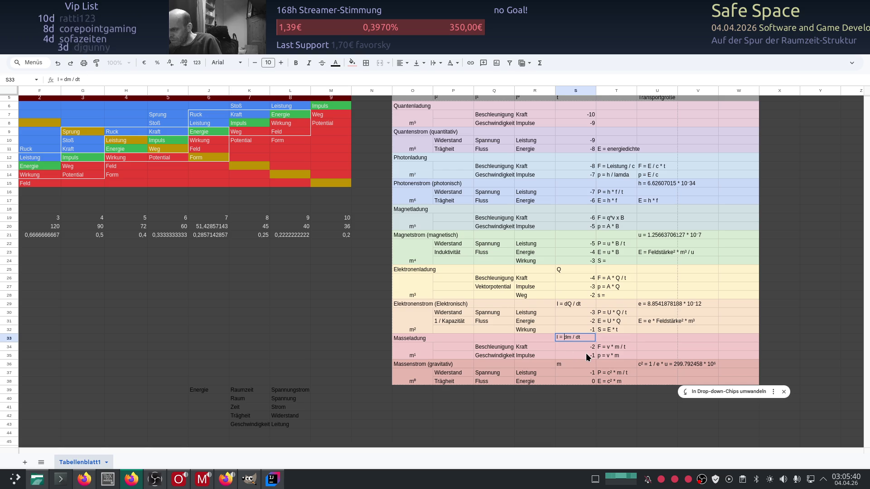
pyautogui.press('BackSpace')
pyautogui.press('BackSpace')
pyautogui.press('BackSpace')
pyautogui.press('Return')
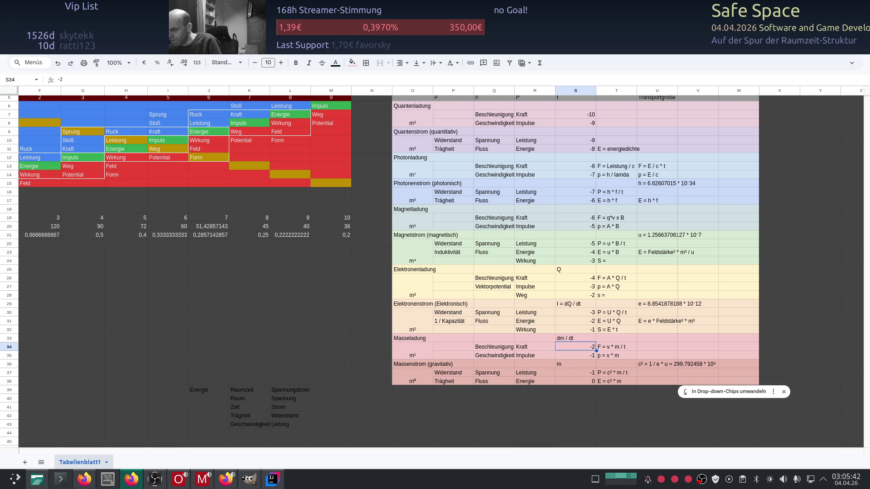
# Step: Replace the Elektronenstrom label I = dQ / dt with Q
pyautogui.click(584, 303)
pyautogui.doubleClick(586, 305)
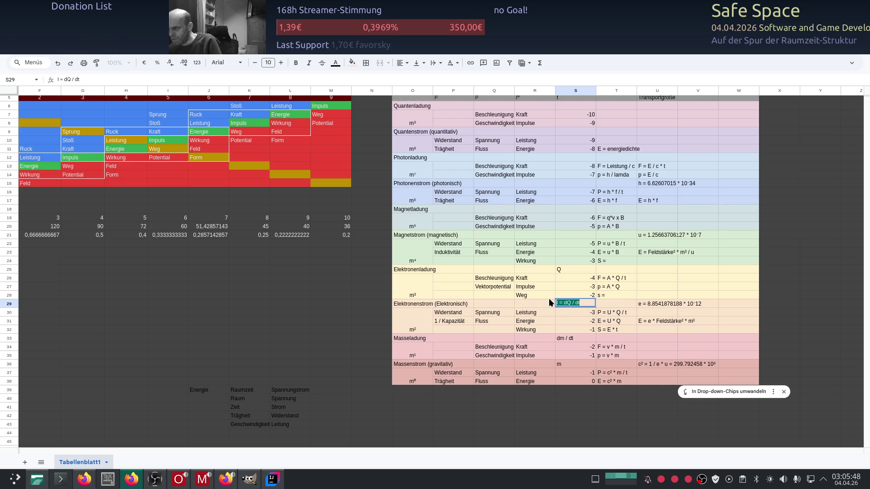
pyautogui.press('Delete')
pyautogui.write('@')
pyautogui.press('Escape')
pyautogui.write('Q')
pyautogui.click(579, 268)
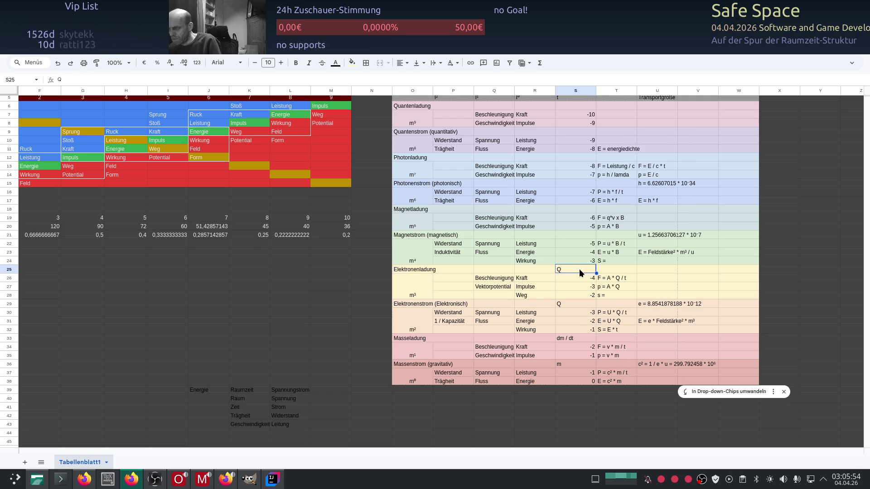
pyautogui.write('I = dQ / dt')
# Step: Label Elektronenladung I = dQ / dt
pyautogui.click(563, 268)
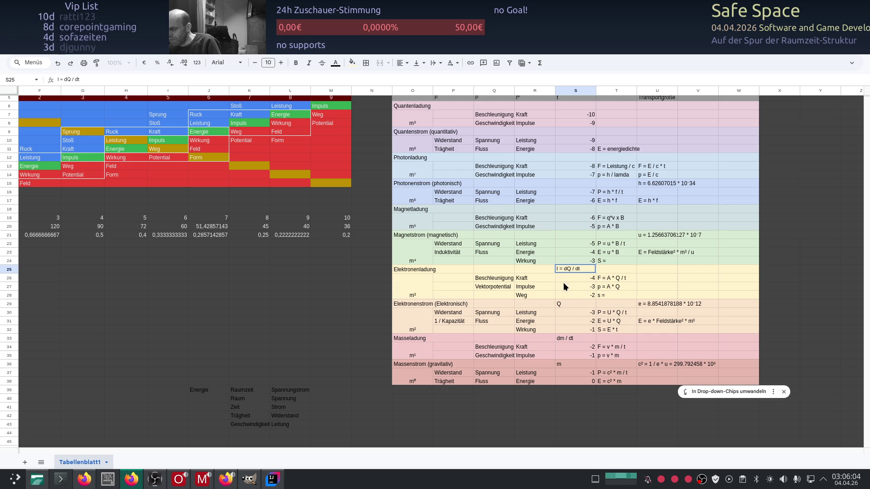
pyautogui.press('Return')
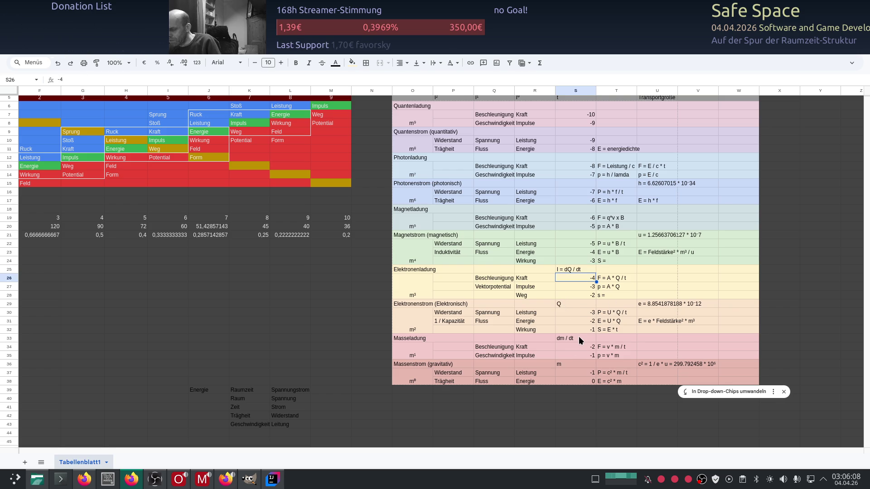
# Step: Restore the I = prefix so Masseladung reads I = dm / dt
pyautogui.click(579, 337)
pyautogui.doubleClick(579, 338)
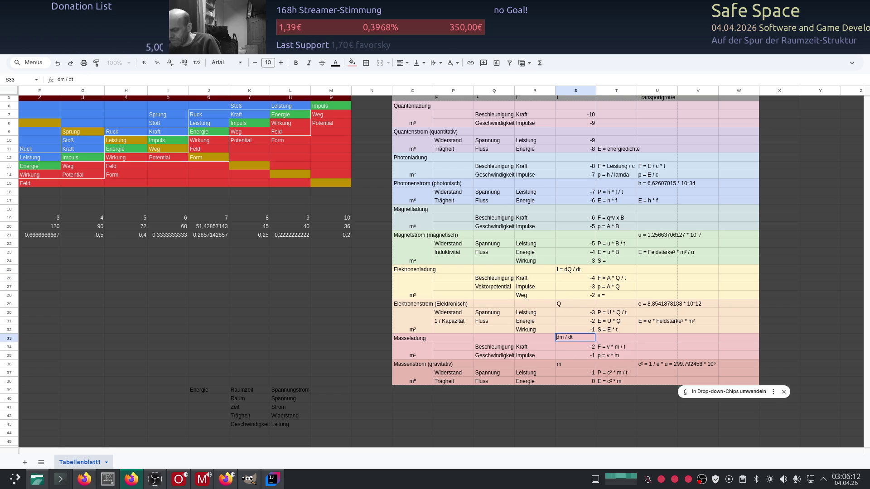
pyautogui.press('Home')
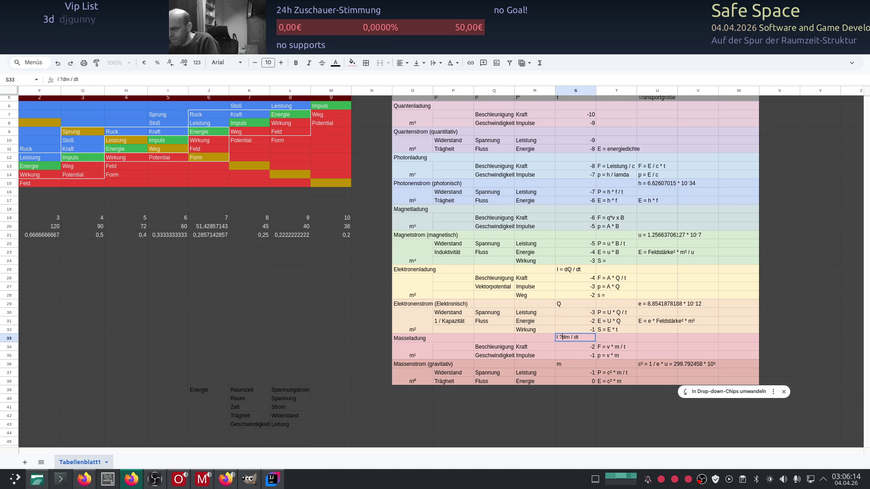
pyautogui.write('=')
pyautogui.press('Return')
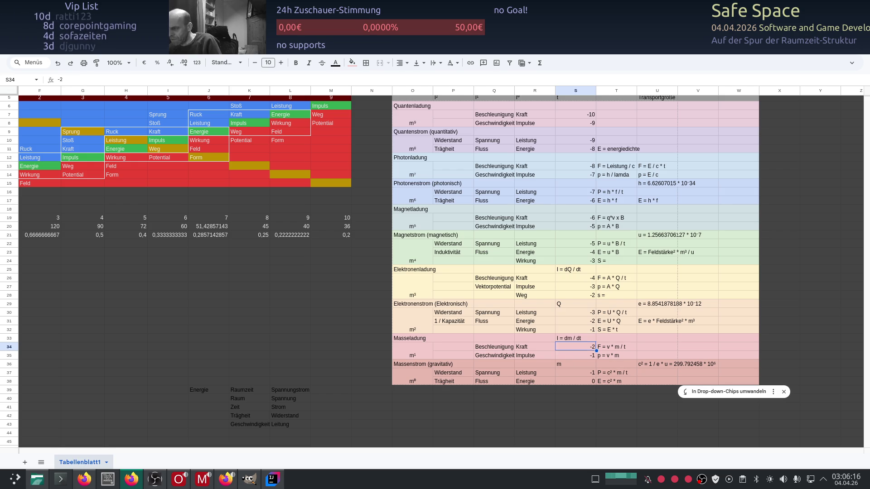
pyautogui.click(575, 373)
pyautogui.click(569, 383)
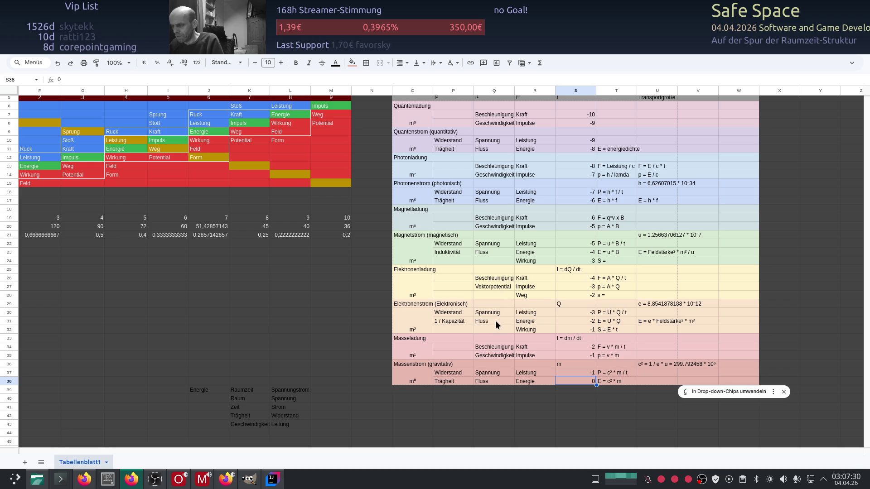
# Step: Replace Fluss with Spannung in the Elektronenstrom block
pyautogui.doubleClick(475, 321)
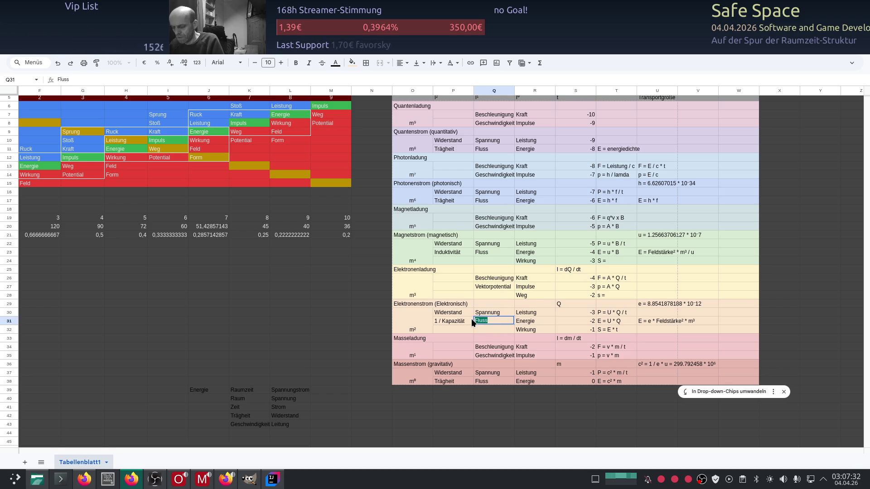
pyautogui.write('Spannung')
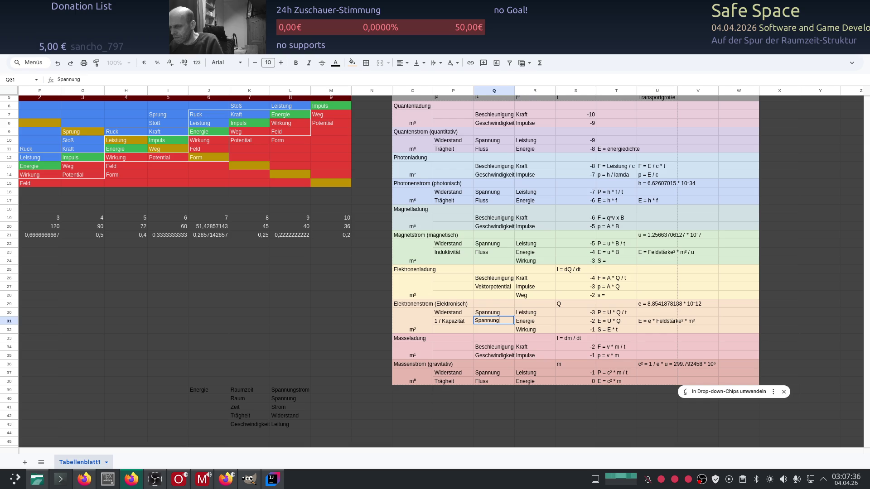
pyautogui.press('Return')
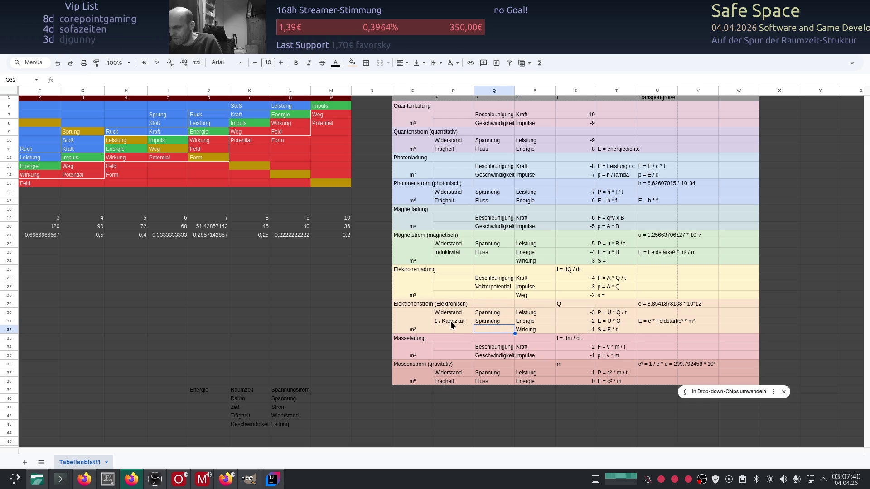
pyautogui.click(501, 324)
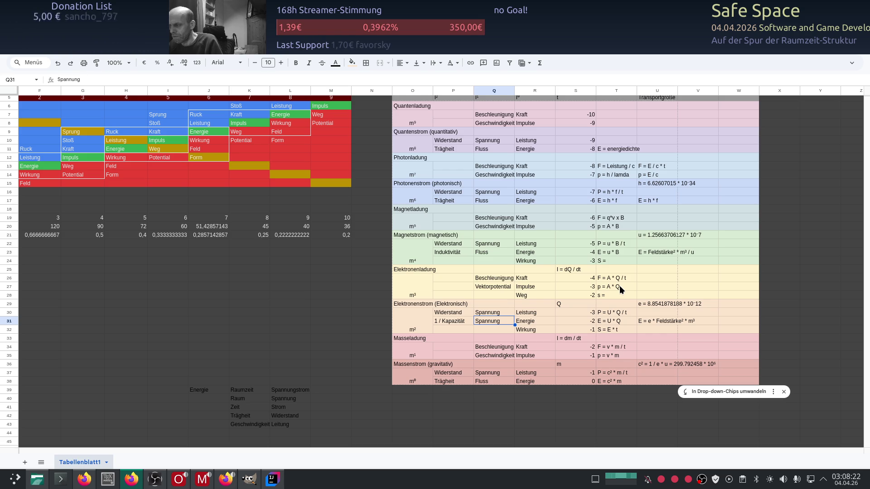
# Step: Record p = A * Q in T27 for Vektorpotential, then switch to ChatGPT
pyautogui.doubleClick(619, 286)
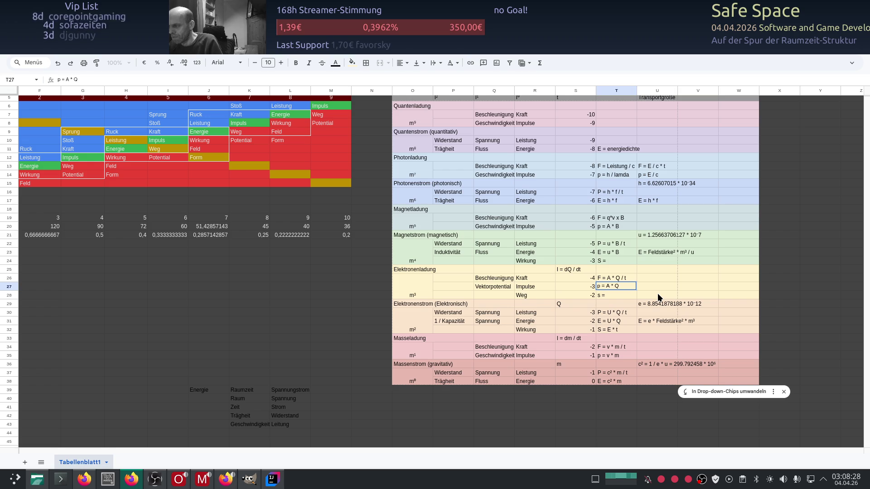
pyautogui.click(571, 321)
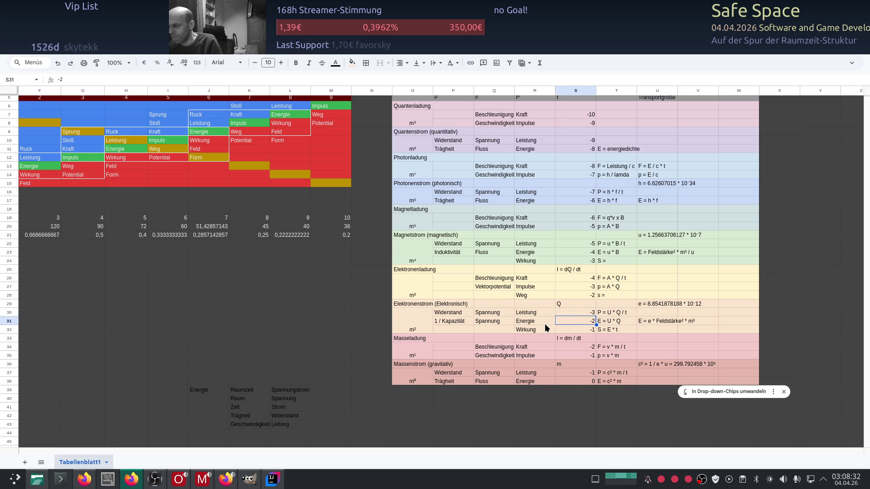
pyautogui.hotkey('alt', 'Tab')
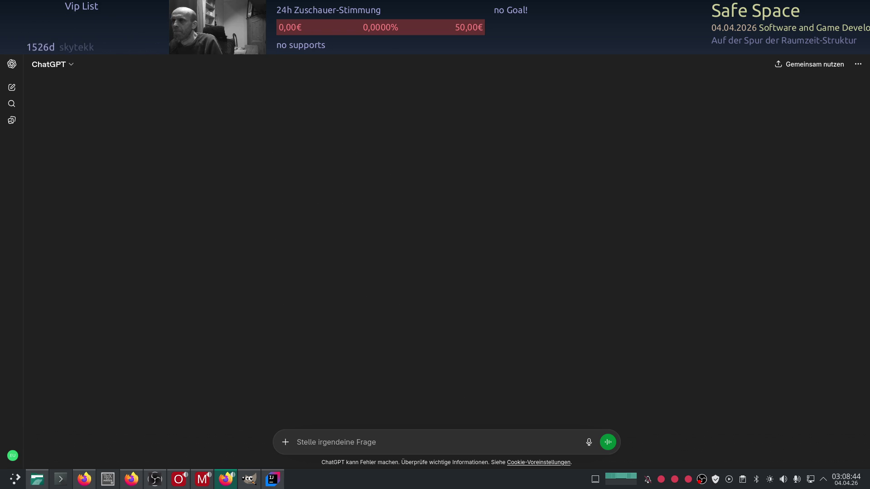
pyautogui.scroll(5, 209, 208)
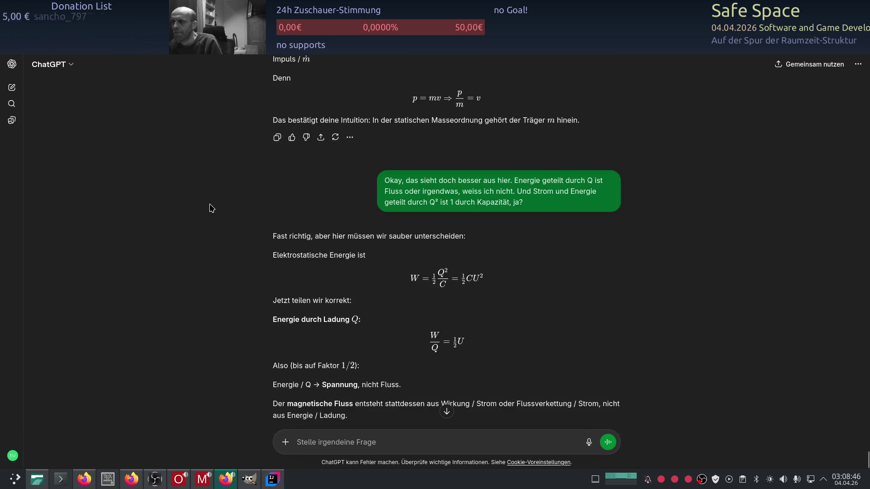
pyautogui.scroll(-2, 211, 212)
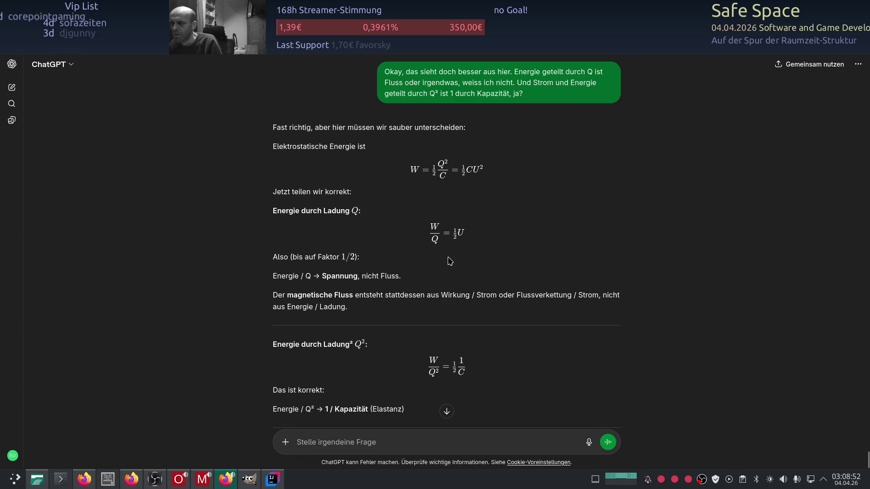
pyautogui.scroll(-1, 409, 310)
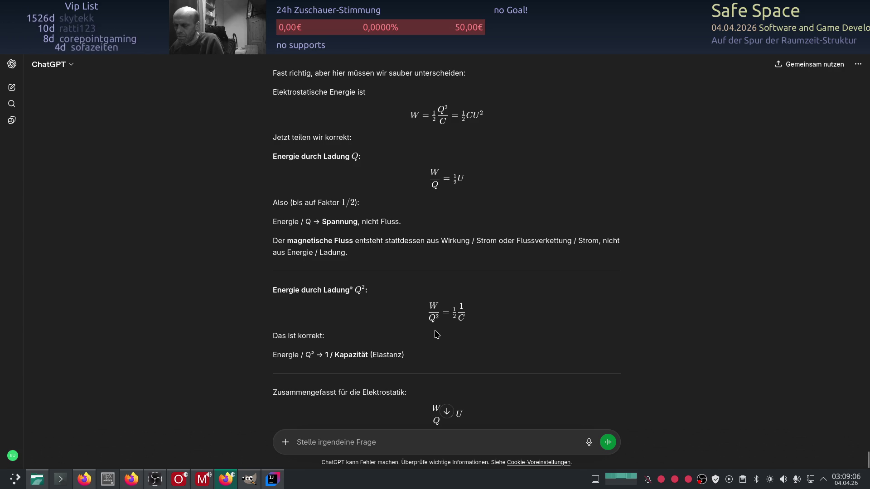
pyautogui.scroll(-1, 478, 331)
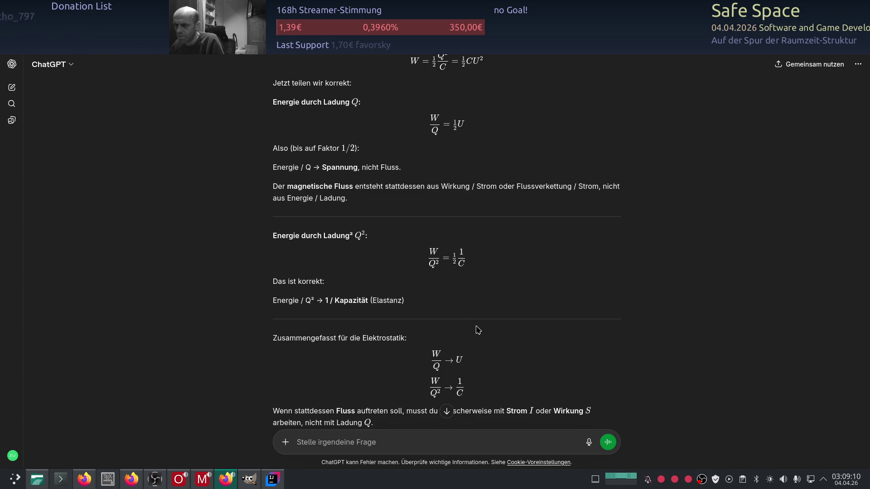
pyautogui.scroll(-1, 478, 331)
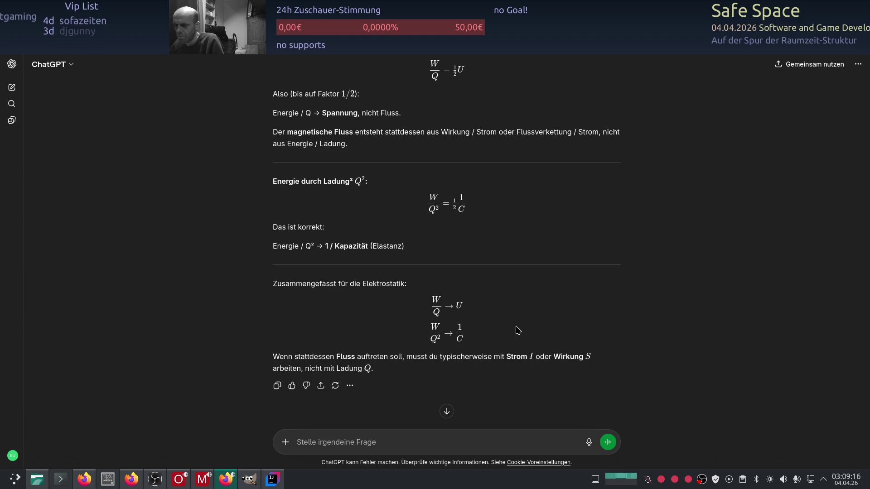
pyautogui.scroll(-1, 518, 330)
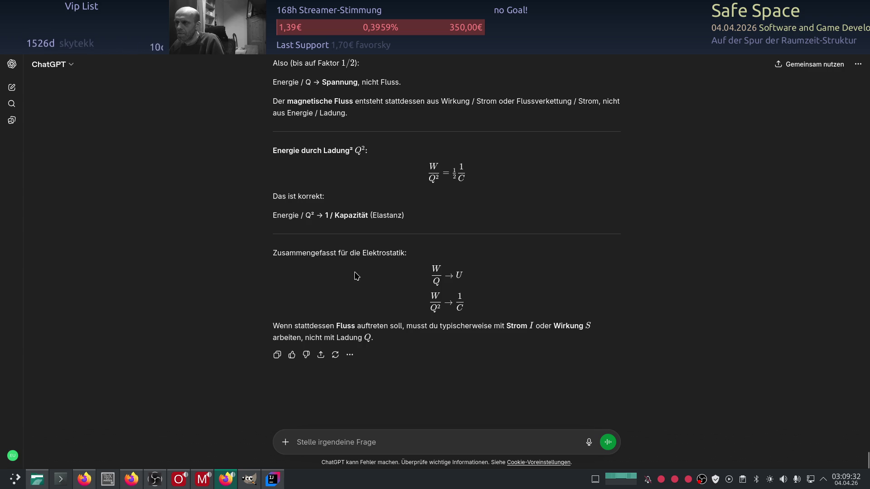
pyautogui.scroll(10, 367, 257)
pyautogui.scroll(5, 368, 257)
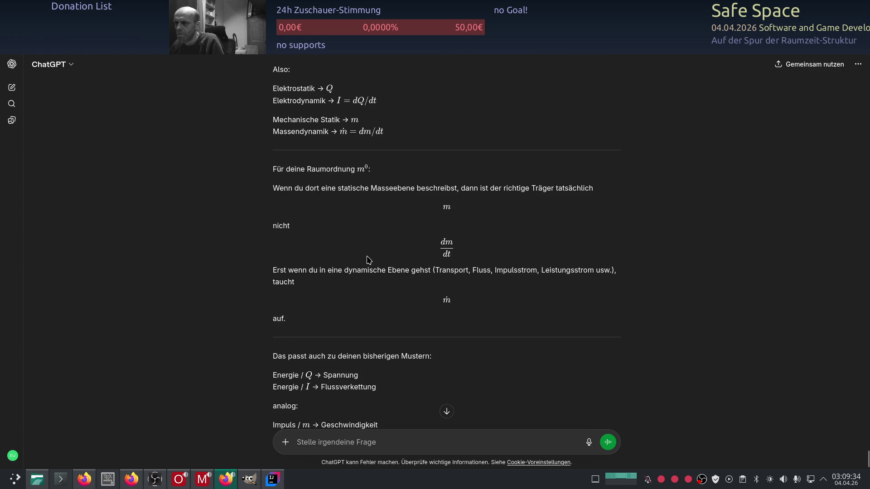
pyautogui.scroll(5, 368, 263)
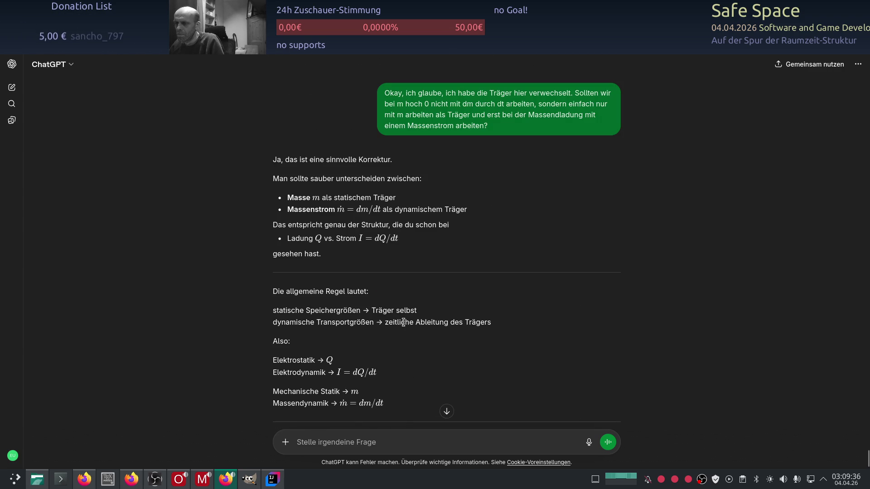
pyautogui.scroll(-10, 403, 322)
pyautogui.scroll(-10, 401, 320)
pyautogui.scroll(-5, 391, 313)
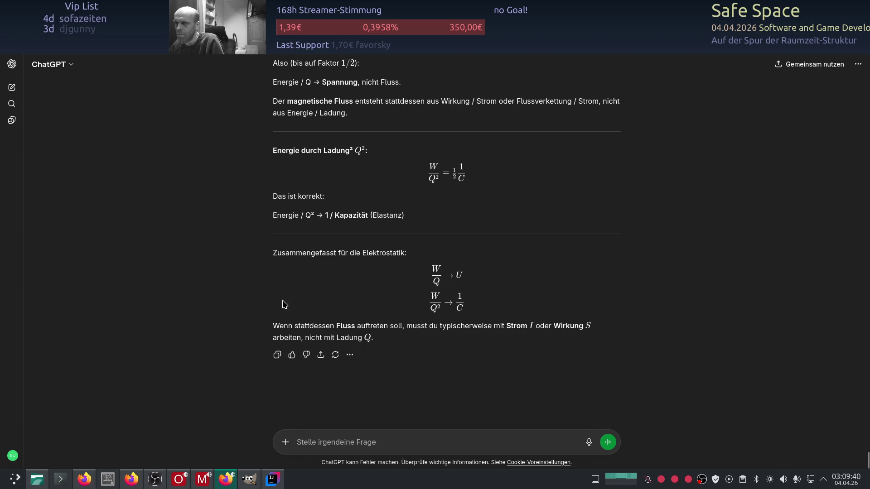
# Step: Switch from the ChatGPT reply back to the Google Sheets window
pyautogui.hotkey('alt', 'Tab')
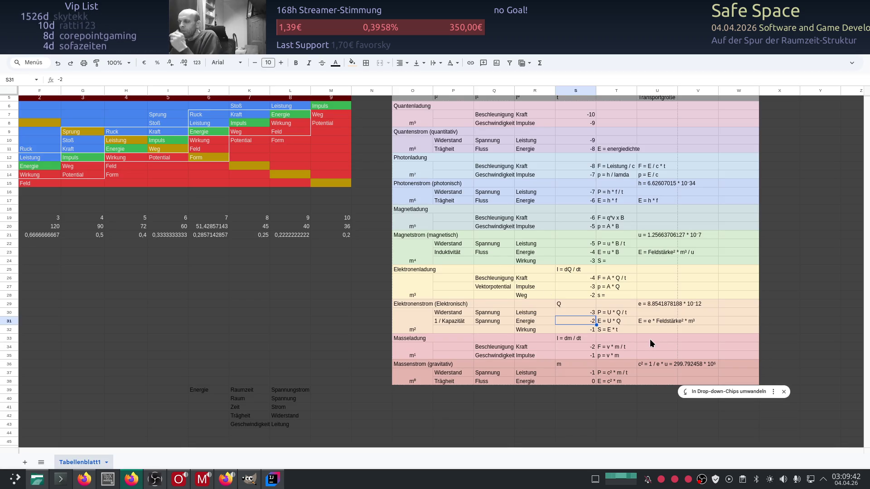
# Step: Select the cell beside Vektorpotential for the Widerstand entry
pyautogui.click(652, 341)
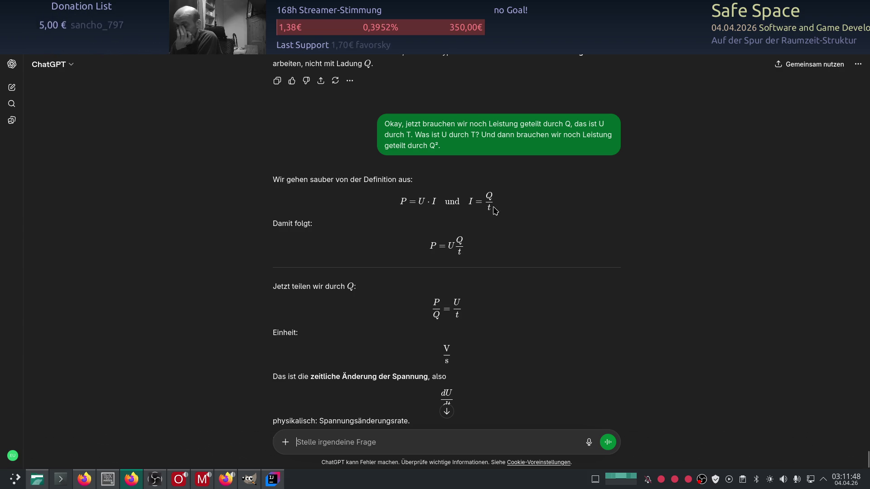
pyautogui.scroll(-3, 532, 287)
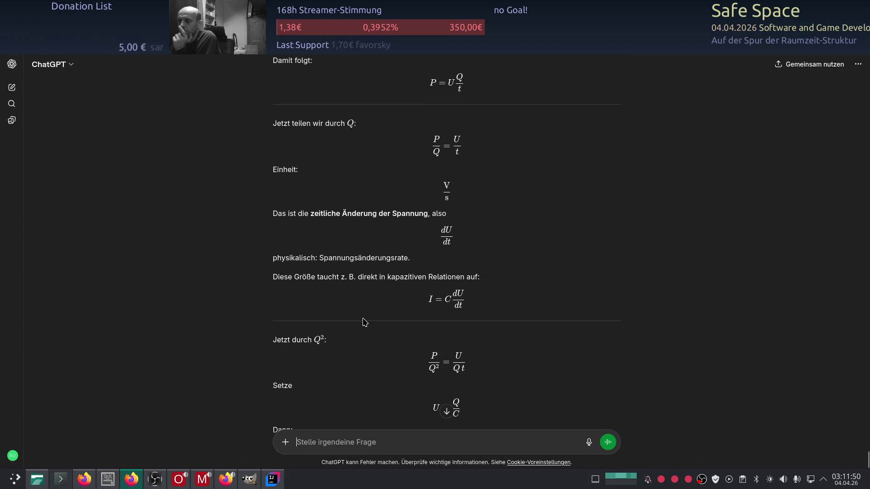
# Step: Glance at the TeXstudio constants table, then return via ChatGPT to the spreadsheet
pyautogui.click(108, 479)
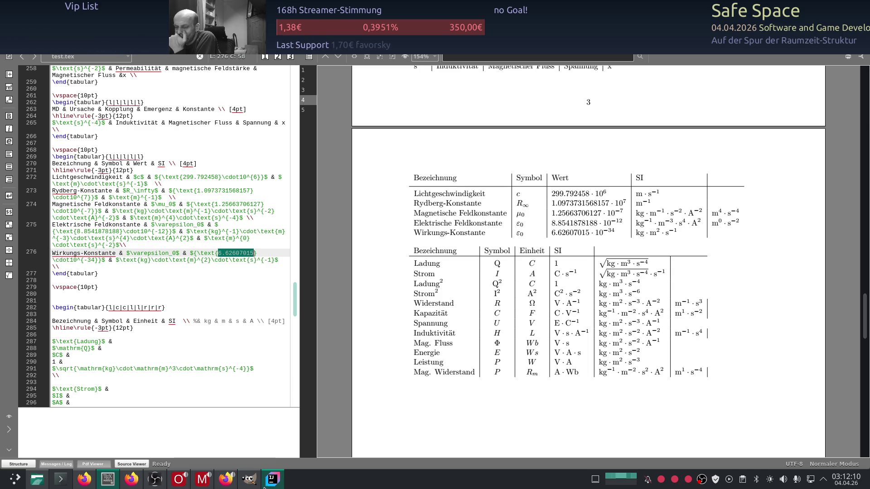
pyautogui.click(157, 479)
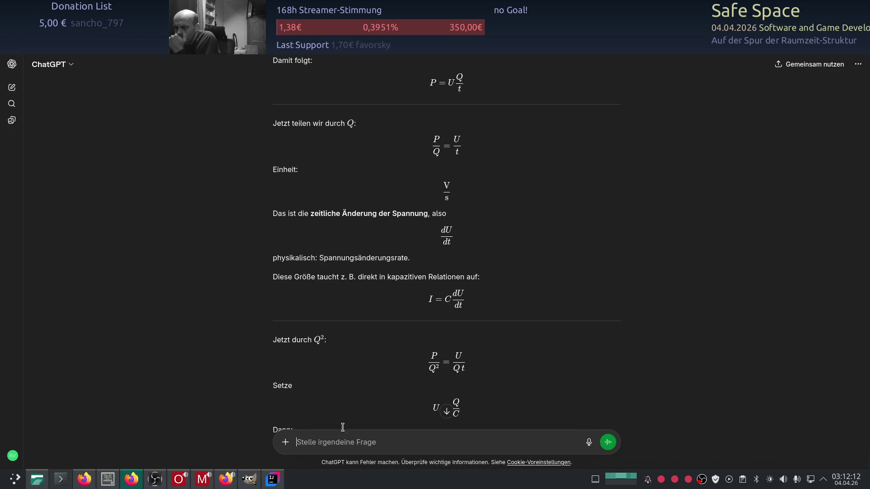
pyautogui.click(157, 479)
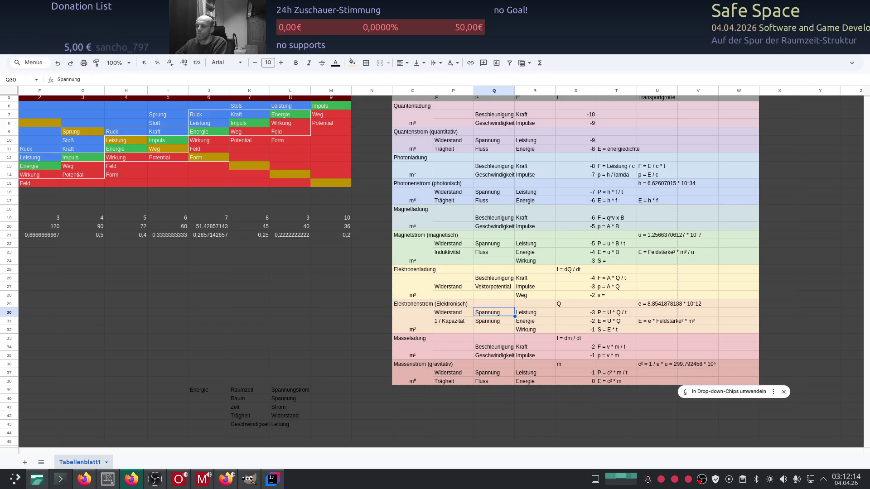
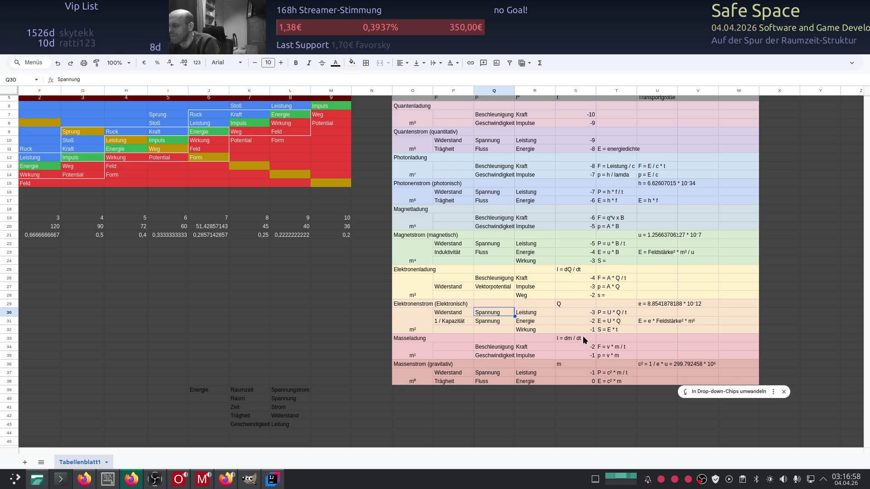
# Step: Switch from the Google Sheets reference to the test.tex editor window via the taskbar
pyautogui.click(126, 482)
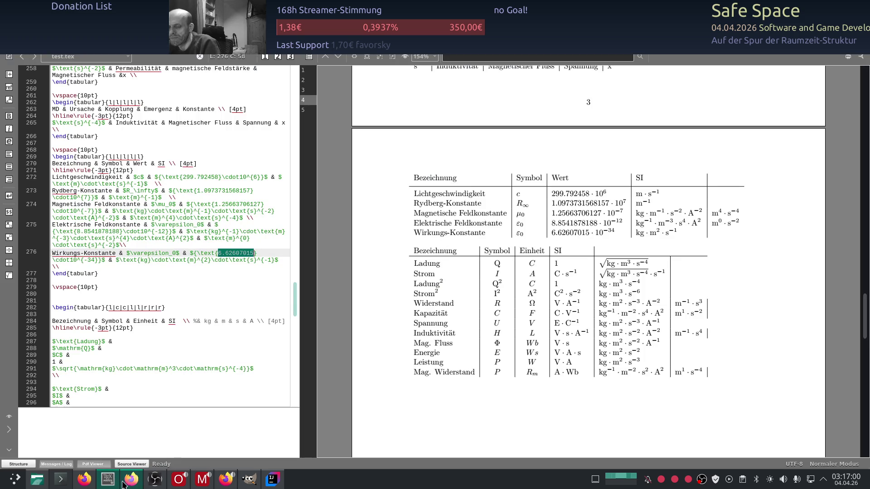